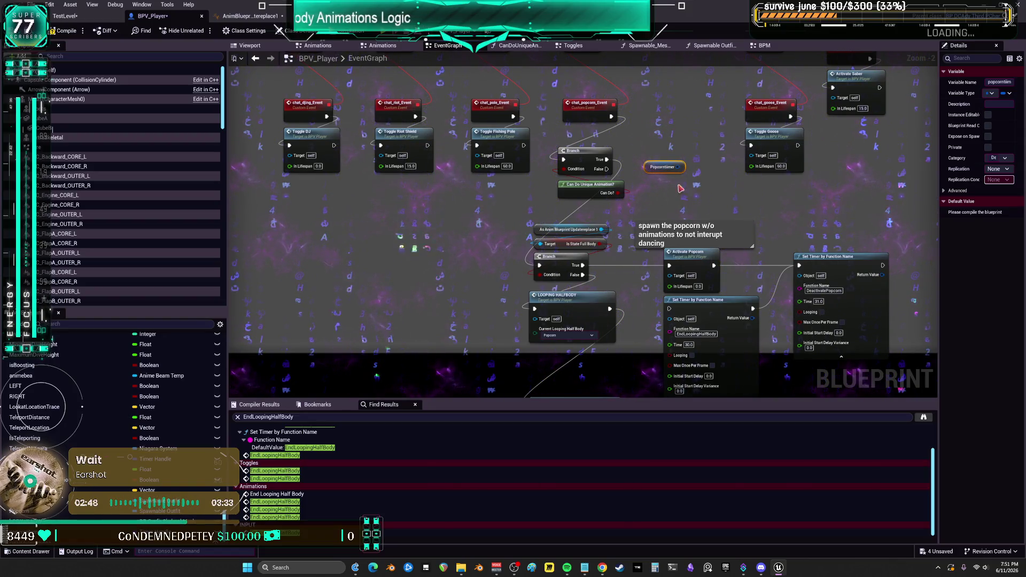
Step: Delete the EndLoopingHalfBody Set Timer by Function Name node
drag(678, 175, 667, 101)
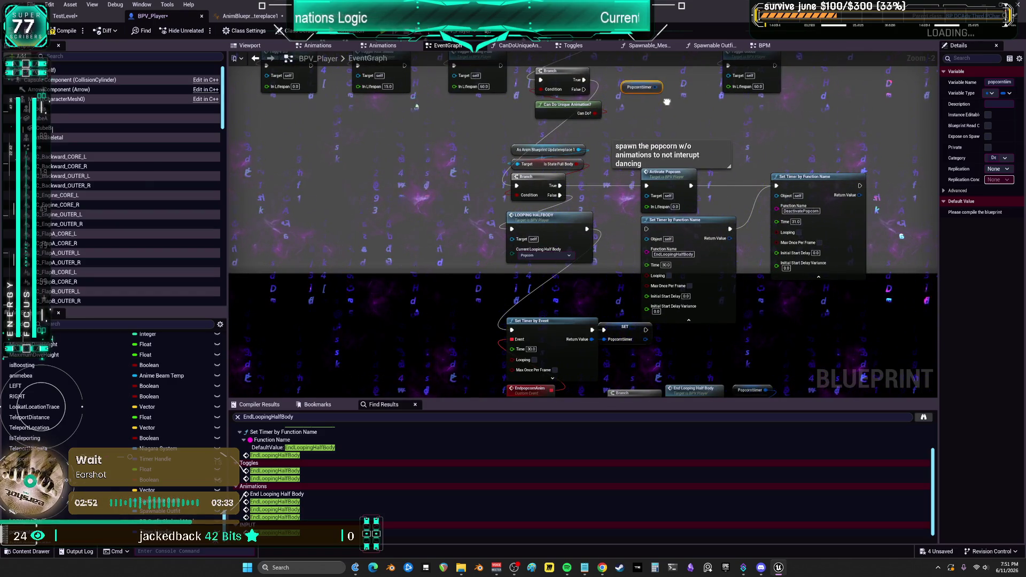
click(693, 227)
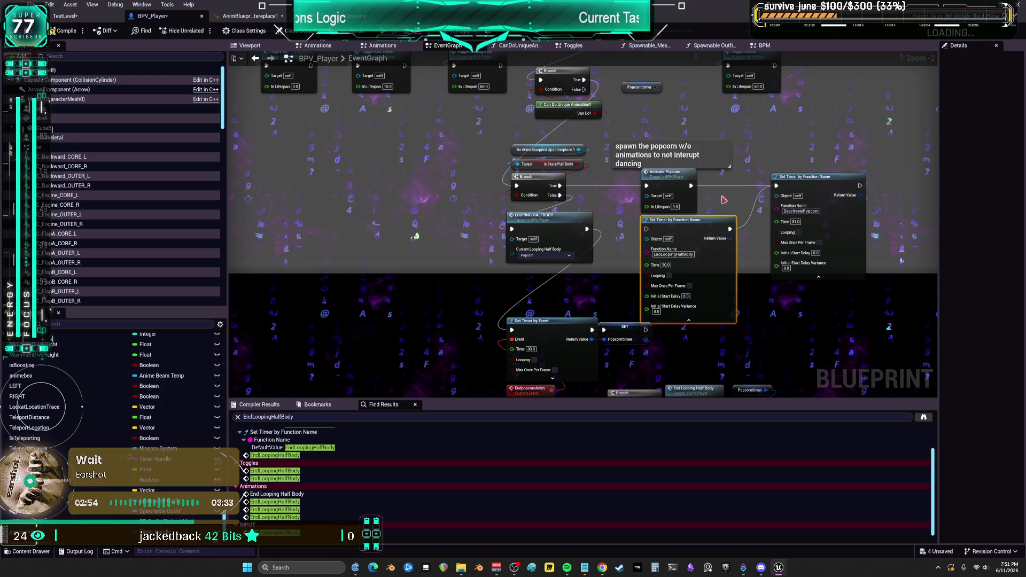
key(Delete)
Step: Drag from the Popcorntimer handle and search the action menu for 'is v'
drag(657, 91, 673, 205)
text(clea)
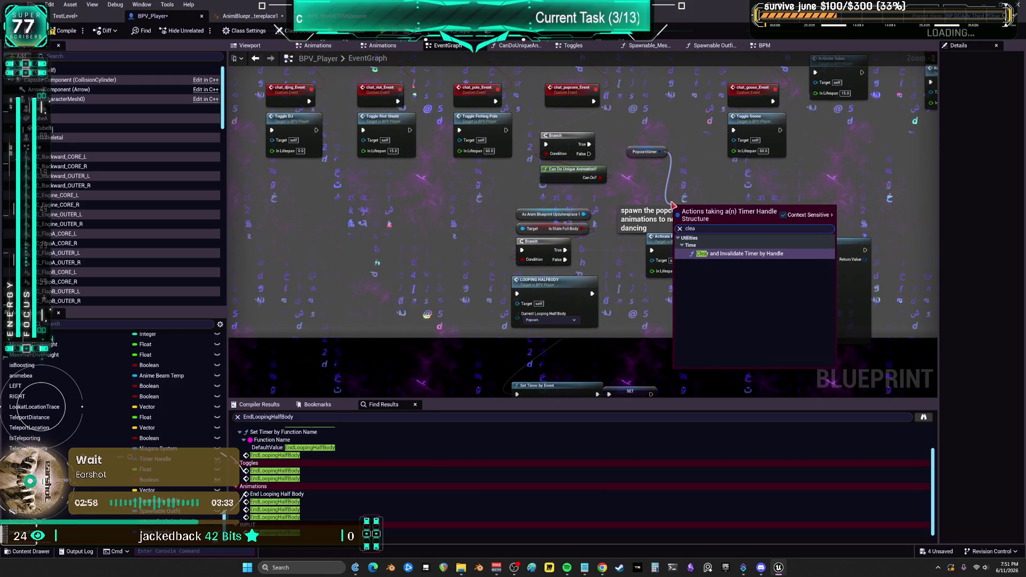
key(ctrl+a)
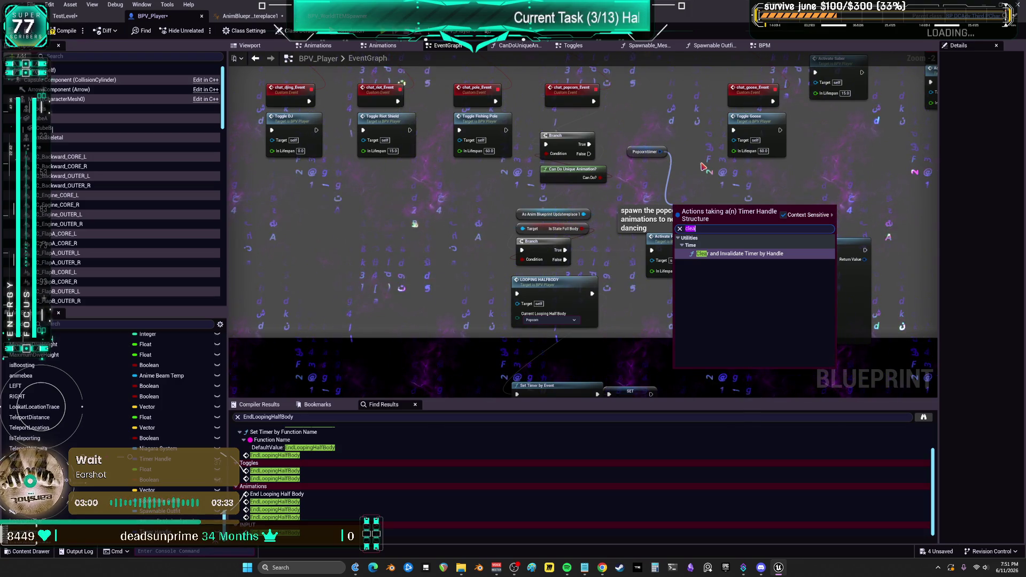
text(is v)
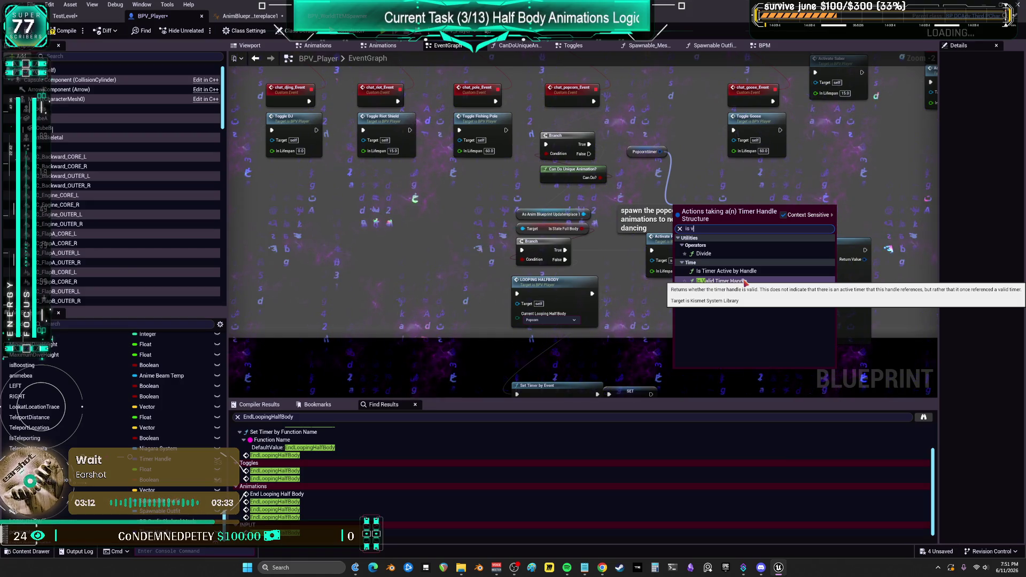
Step: Add an Is Valid Timer Handle node and move Can Do Unique Animation? up beside it
click(743, 281)
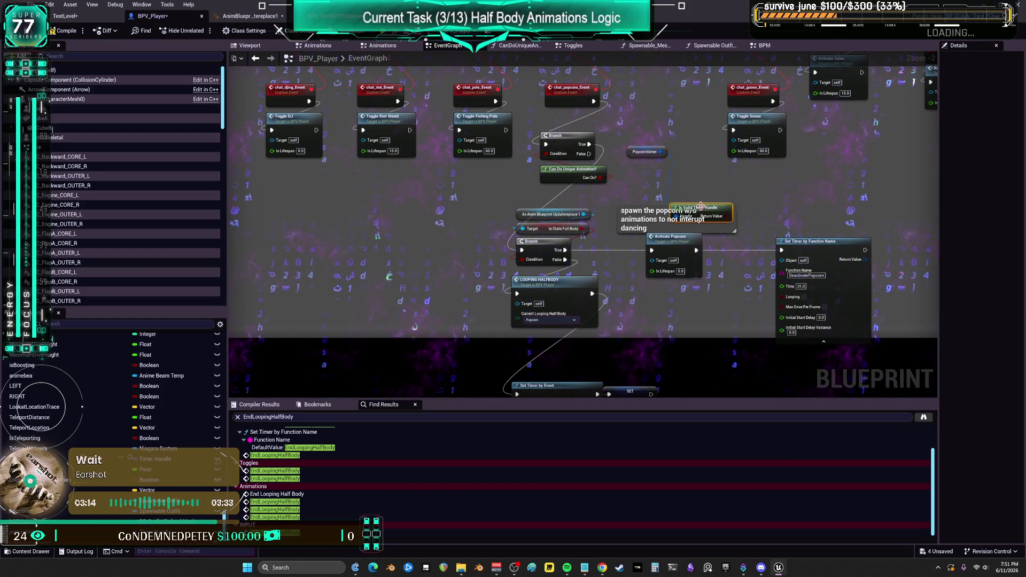
drag(689, 207, 635, 179)
scroll(599, 190, up, 2)
mouse_move(556, 163)
mouse_down()
mouse_move(492, 187)
mouse_move(557, 189)
mouse_up()
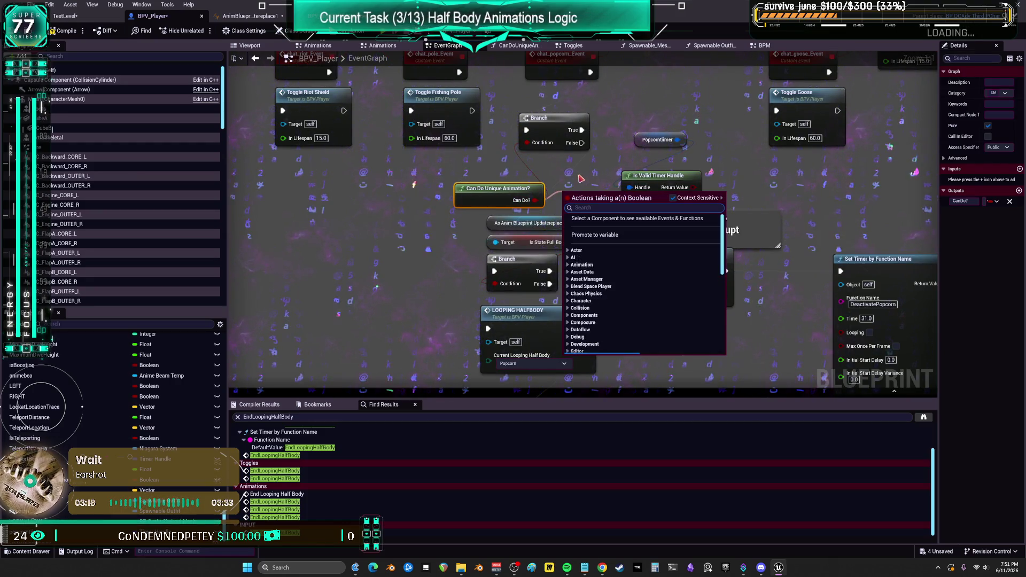
key(Escape)
mouse_move(481, 201)
mouse_down()
mouse_move(532, 182)
mouse_move(536, 137)
mouse_up()
click(708, 192)
Step: Add NOT on the timer validity and AND with Can Do?, wiring AND into the Branch condition
drag(708, 193, 711, 192)
text(not)
key(Return)
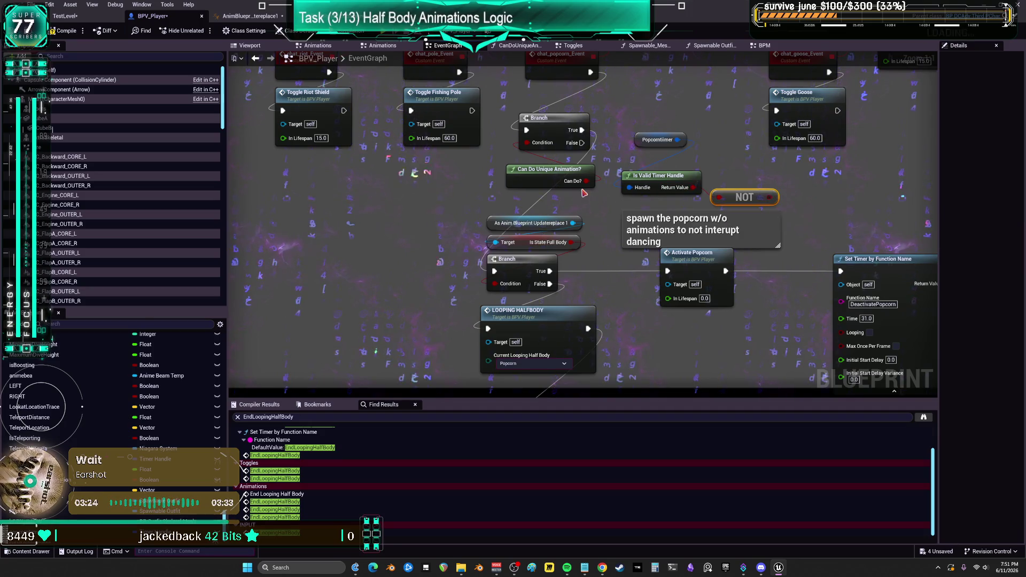
drag(586, 181, 609, 163)
text(and)
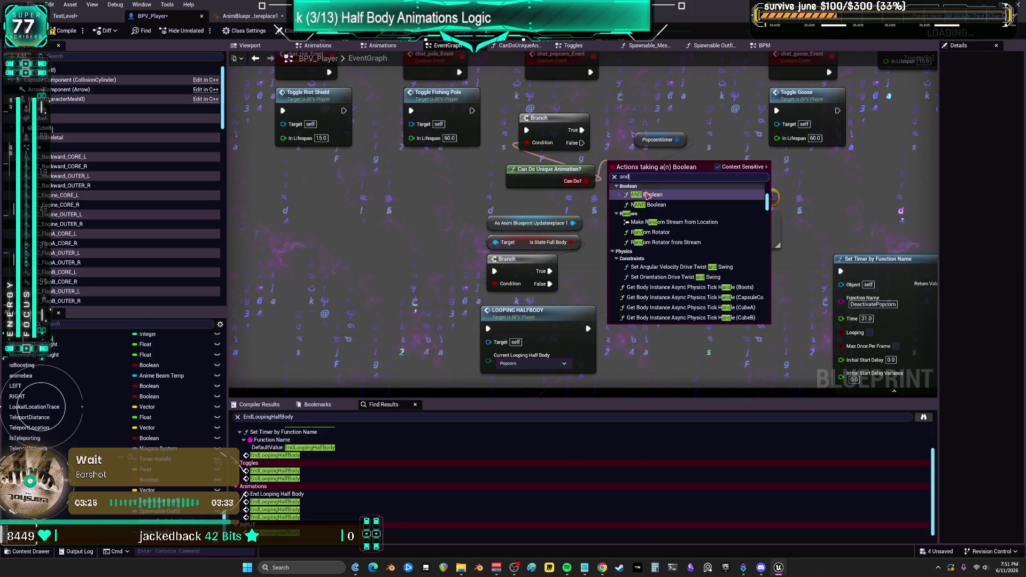
key(Return)
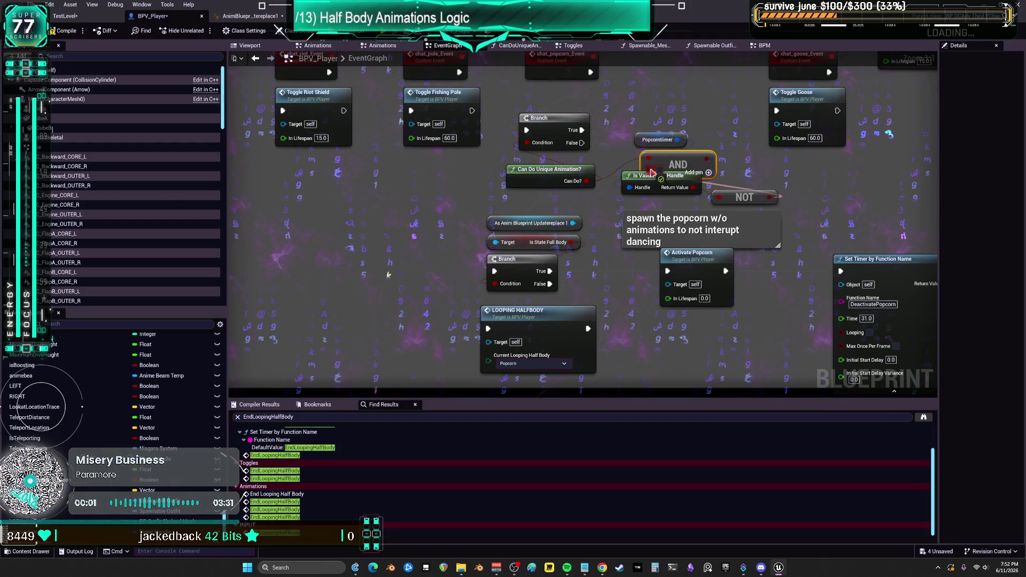
drag(514, 140, 524, 145)
Step: Arrange Can Do, AND, NOT and Popcorntimer neatly beside the Is Valid Timer Handle node
click(561, 170)
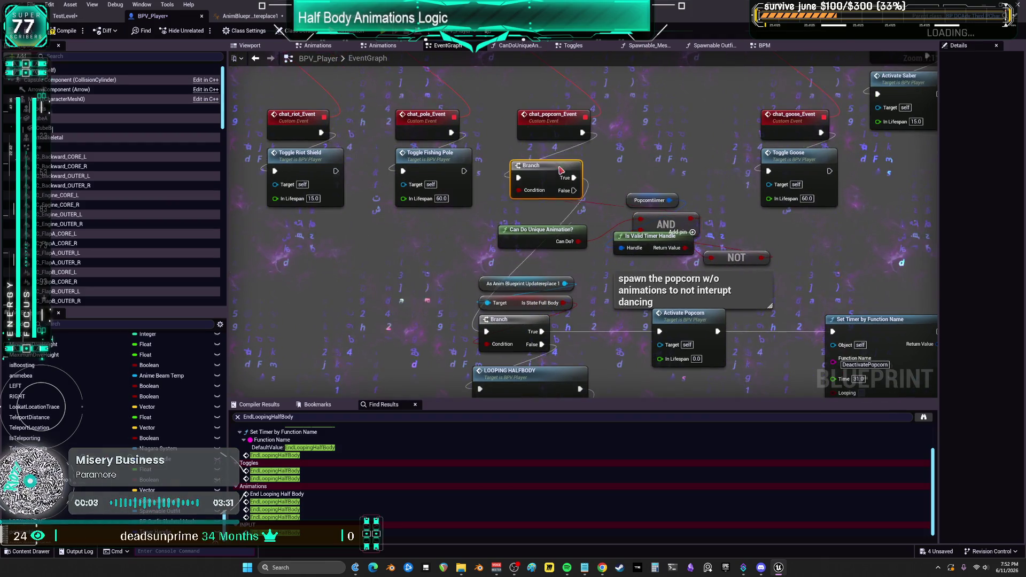
drag(559, 237, 553, 257)
drag(657, 230, 549, 223)
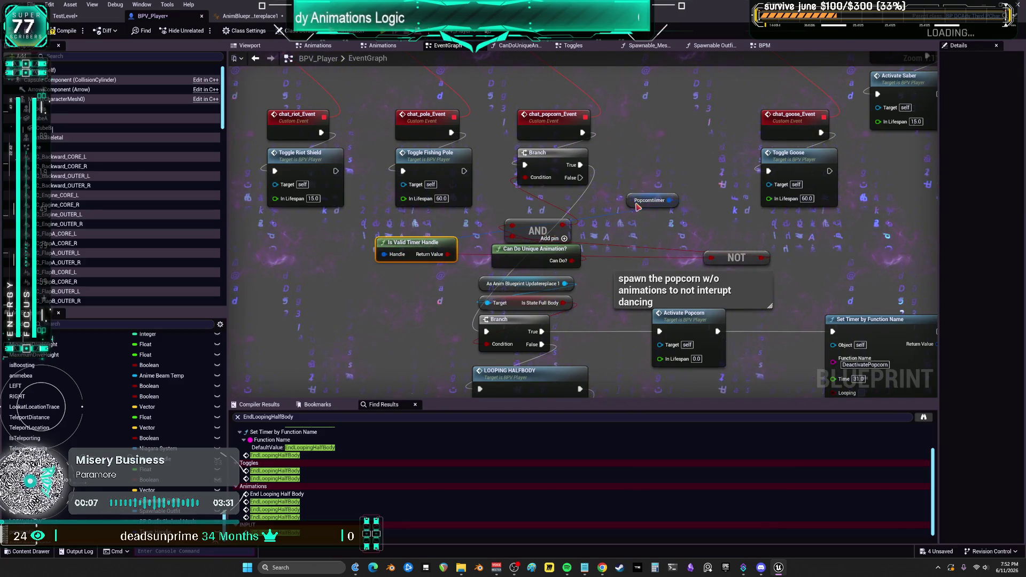
drag(638, 206, 359, 273)
drag(723, 261, 562, 215)
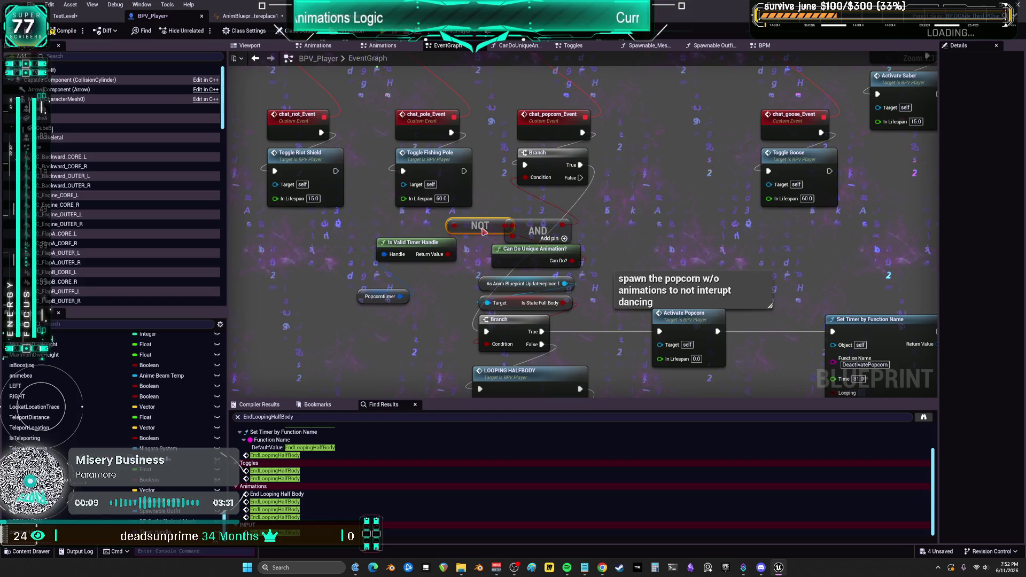
click(553, 231)
drag(490, 227, 535, 234)
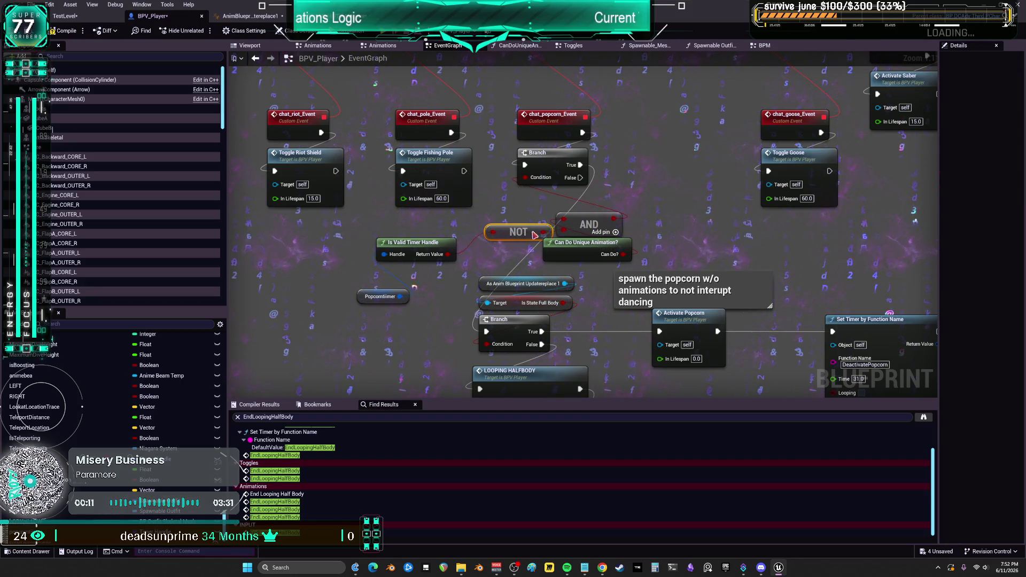
mouse_move(730, 257)
mouse_down()
mouse_move(680, 267)
mouse_move(778, 291)
mouse_move(748, 292)
mouse_move(796, 273)
mouse_move(680, 288)
mouse_move(816, 274)
mouse_move(684, 261)
mouse_move(724, 276)
mouse_move(830, 270)
mouse_move(760, 283)
mouse_move(748, 299)
mouse_move(798, 288)
mouse_move(681, 285)
mouse_move(762, 293)
mouse_move(745, 279)
mouse_move(689, 293)
mouse_move(696, 281)
mouse_move(678, 184)
mouse_move(810, 45)
mouse_move(790, 33)
mouse_up()
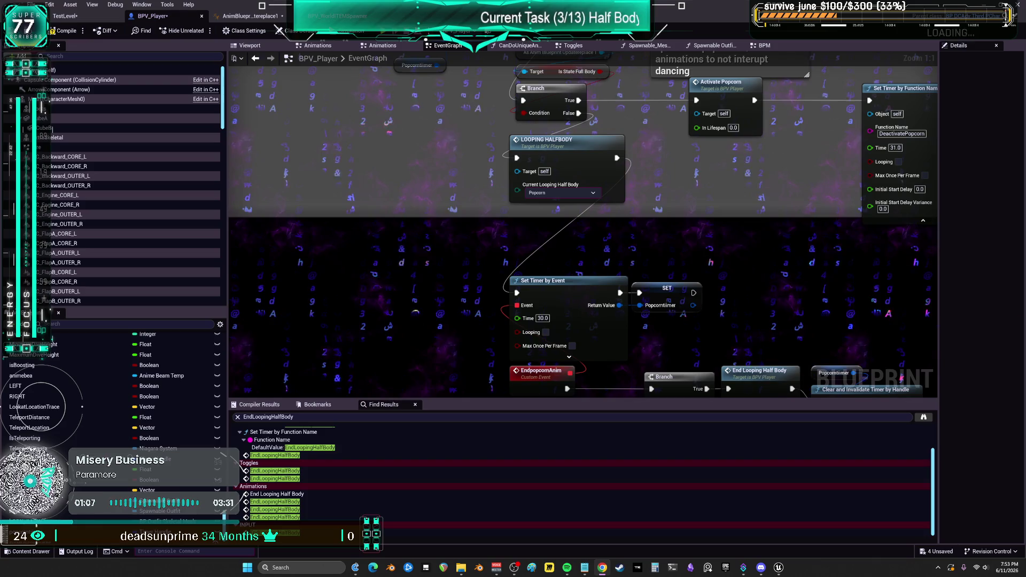
Step: Reposition Can Do Unique Animation?, AND, NOT and Is Valid Timer Handle under the Branch
scroll(731, 271, down, 1)
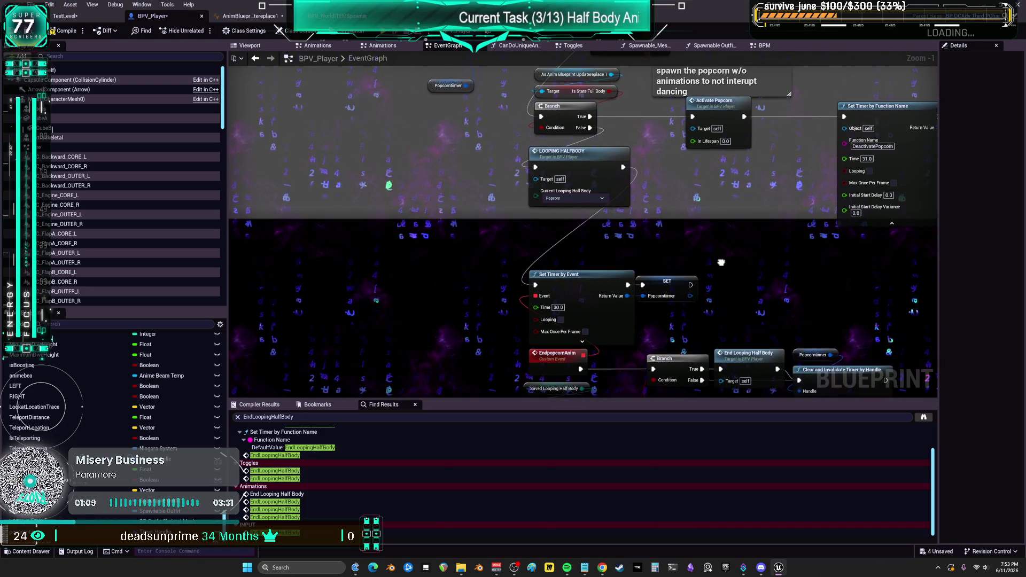
drag(731, 272, 685, 319)
scroll(685, 319, up, 1)
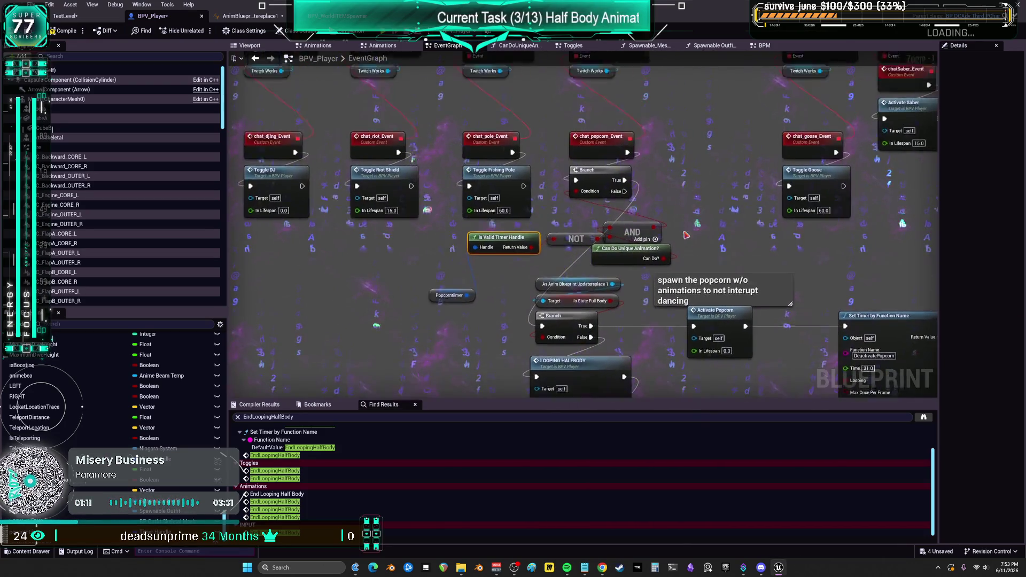
click(602, 204)
drag(620, 251, 368, 251)
mouse_move(584, 215)
mouse_down()
mouse_move(585, 226)
mouse_move(642, 235)
mouse_up()
drag(568, 254, 561, 267)
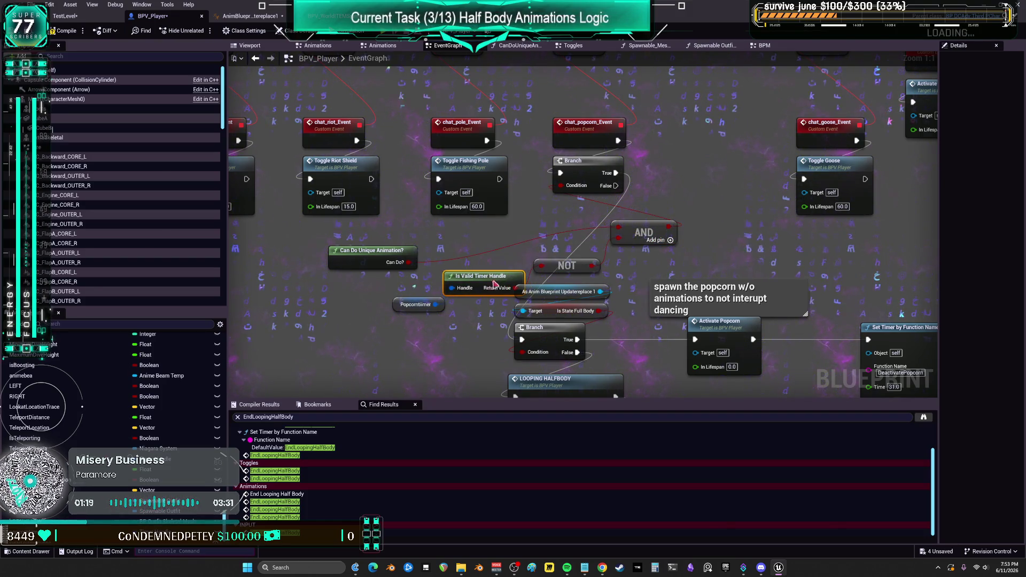
drag(402, 254, 684, 205)
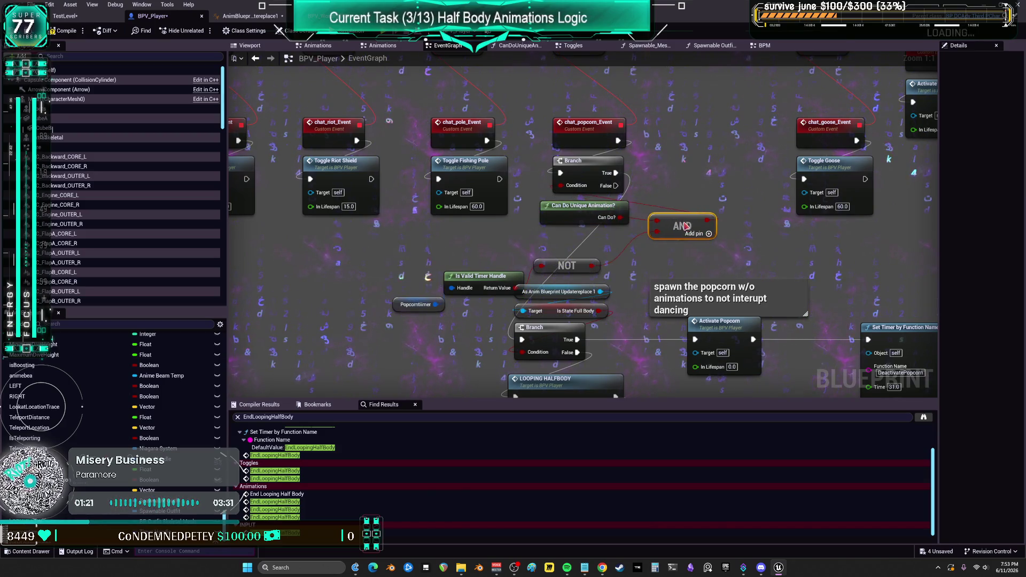
drag(616, 261, 660, 243)
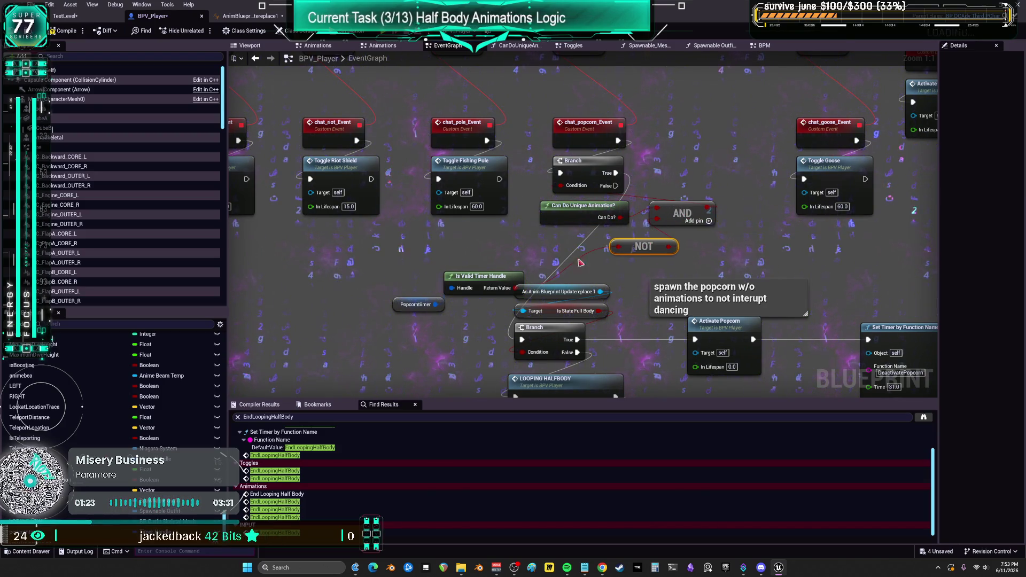
drag(501, 276, 558, 245)
Step: Place Popcorntimer under Is Valid Timer Handle and left-align the condition, AND and NOT columns
click(402, 309)
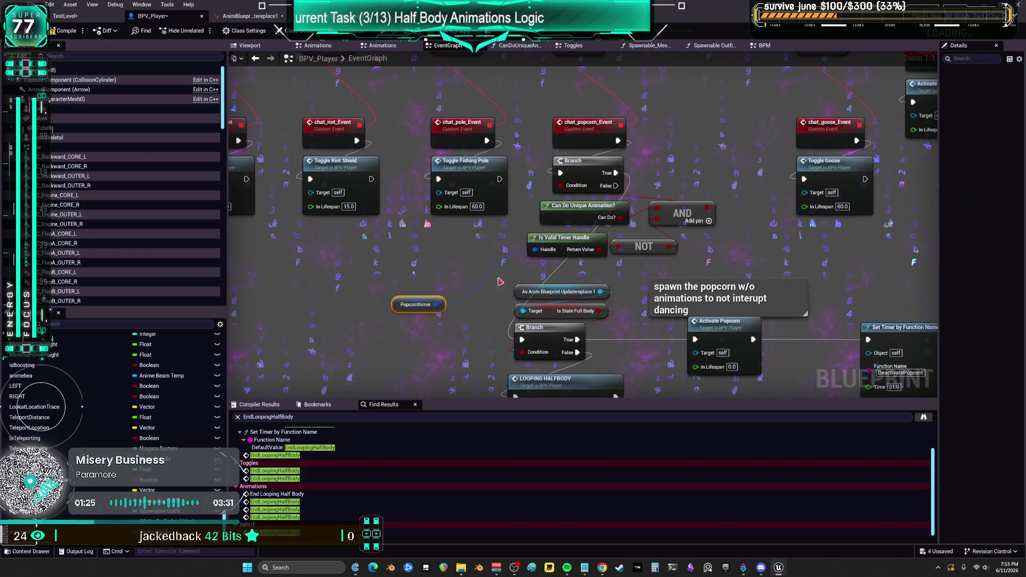
mouse_move(402, 309)
mouse_down()
mouse_move(535, 271)
mouse_move(604, 114)
mouse_up()
key(shift+a)
drag(642, 195, 717, 241)
key(shift+a)
Step: Nudge the SET Popcorntimer node slightly to the right
scroll(694, 229, down, 2)
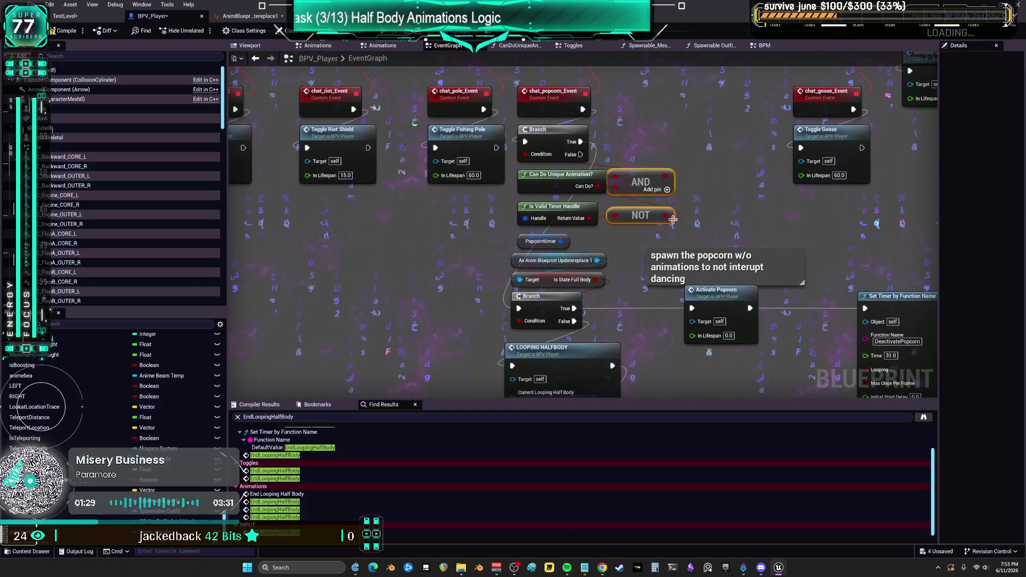
scroll(667, 162, down, 10)
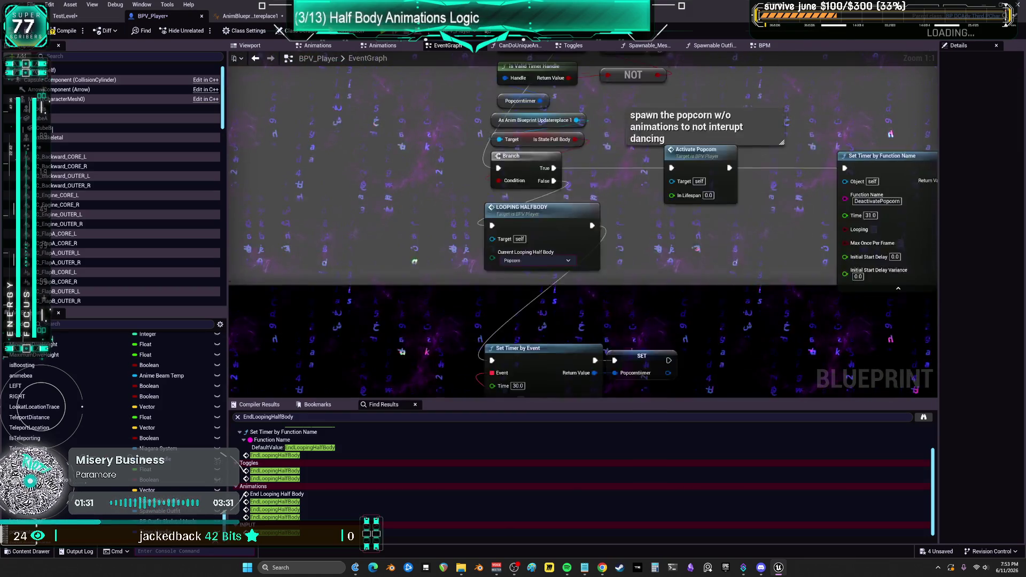
mouse_move(852, 337)
mouse_down()
mouse_move(784, 286)
mouse_move(481, 160)
mouse_up()
scroll(491, 221, up, 5)
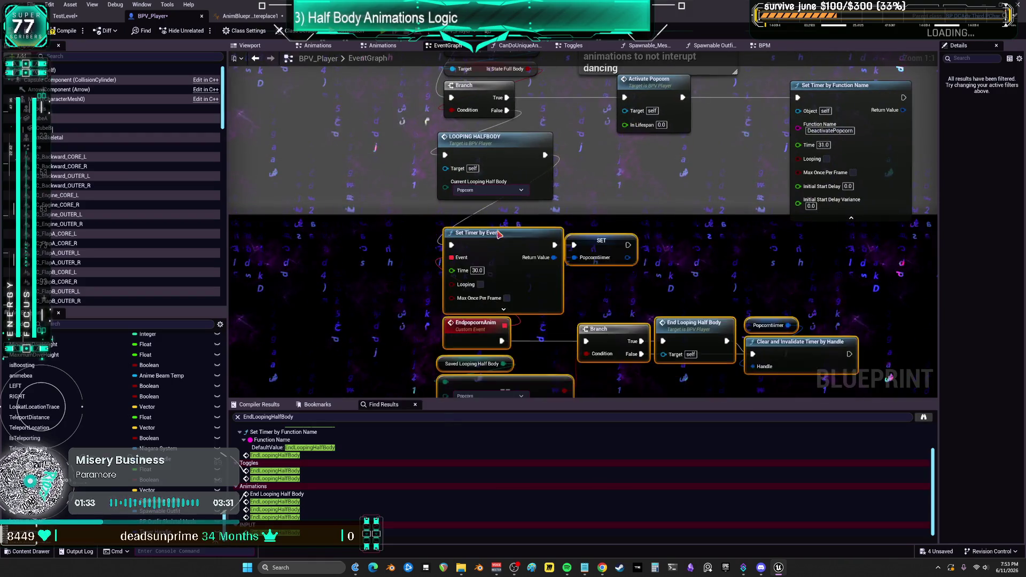
click(595, 228)
drag(595, 227, 607, 228)
click(684, 251)
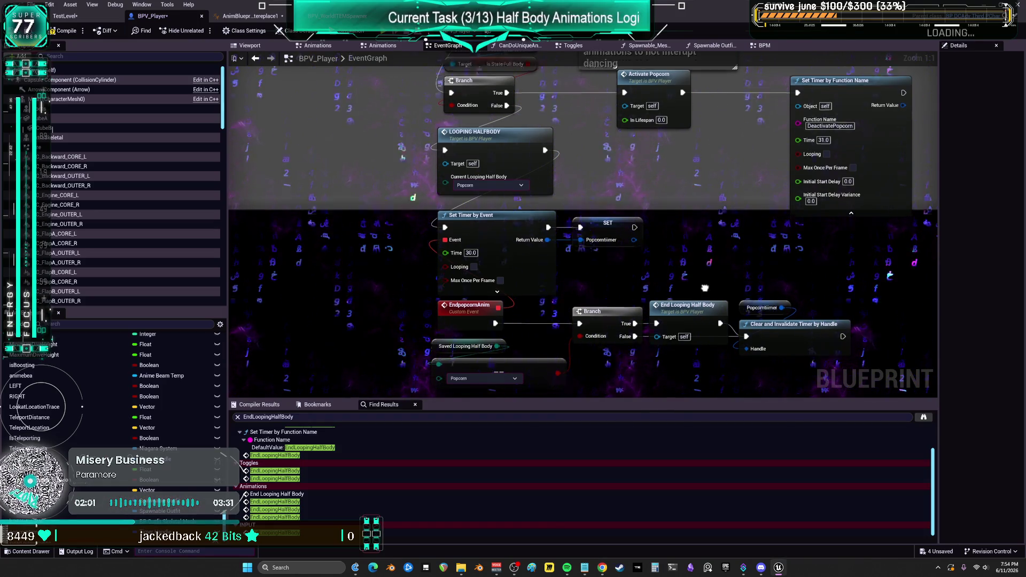
drag(610, 270, 597, 270)
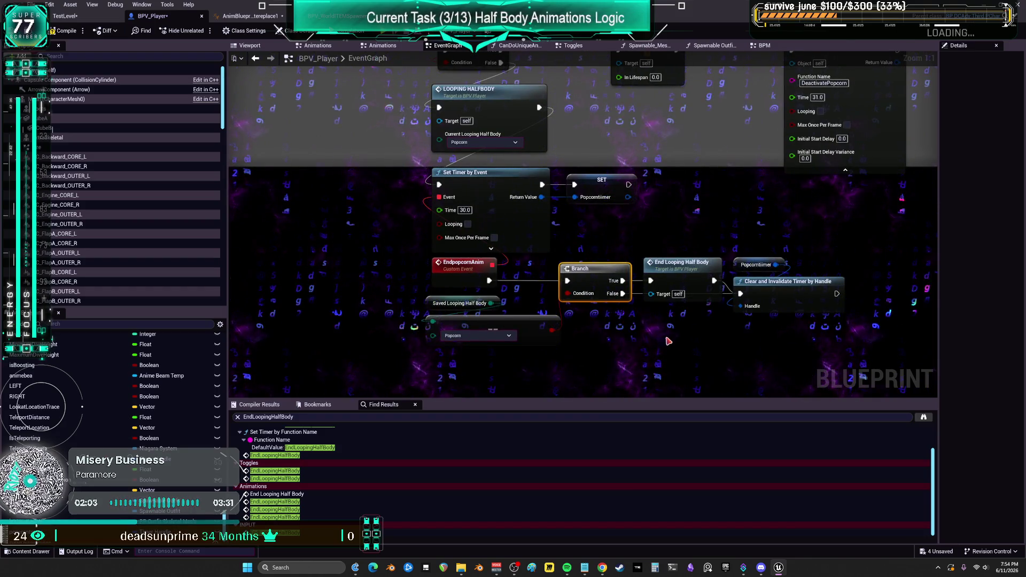
click(659, 273)
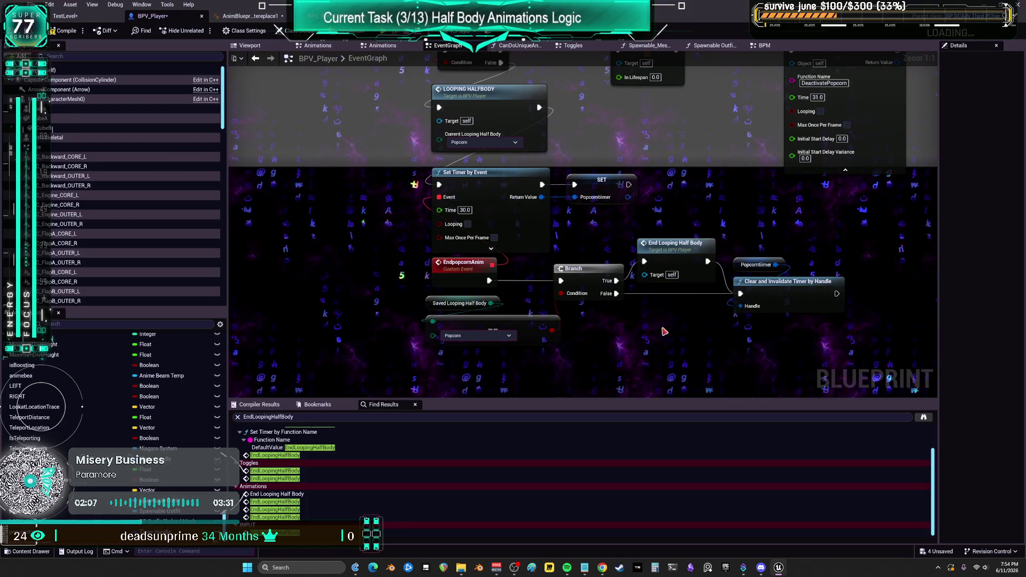
drag(688, 362, 673, 422)
drag(634, 275, 607, 399)
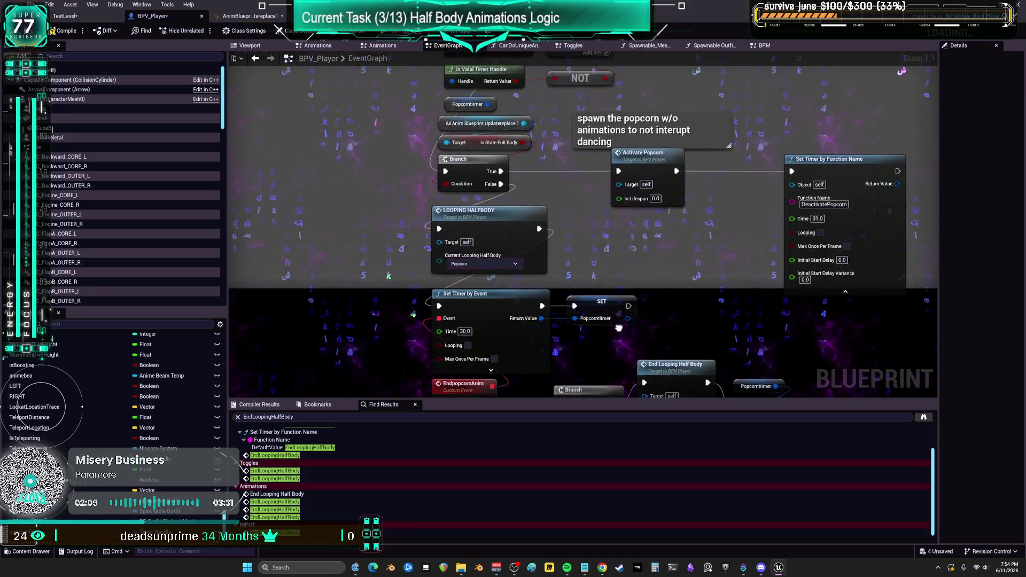
click(609, 235)
drag(855, 222, 739, 222)
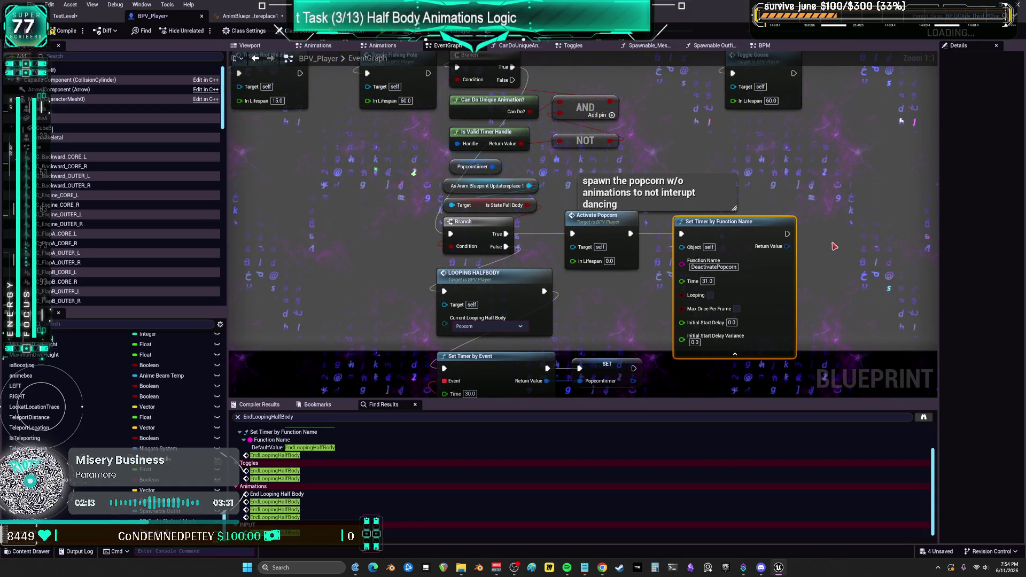
mouse_move(818, 218)
mouse_down()
mouse_move(816, 236)
mouse_move(805, 230)
mouse_up()
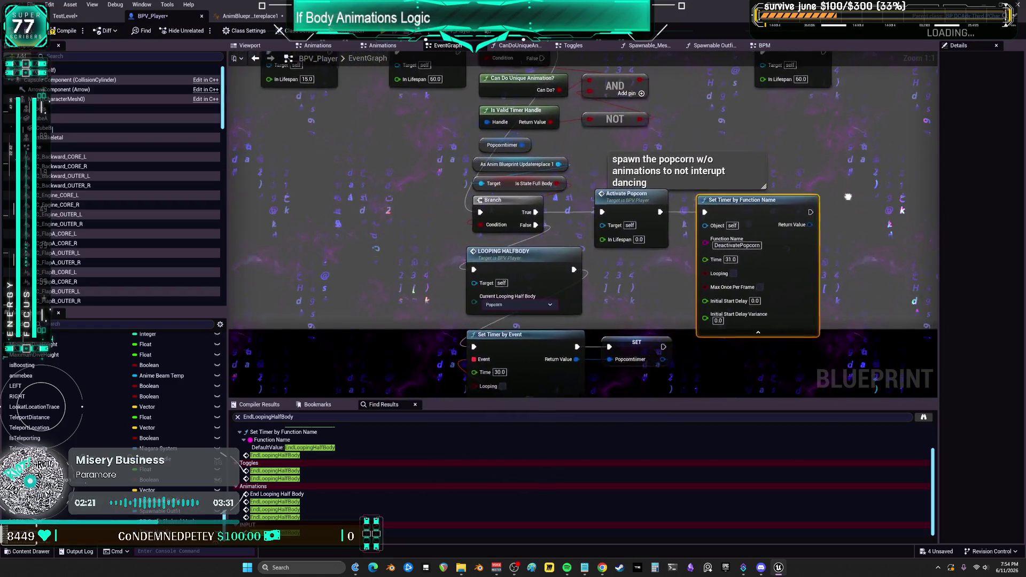
drag(805, 196, 835, 201)
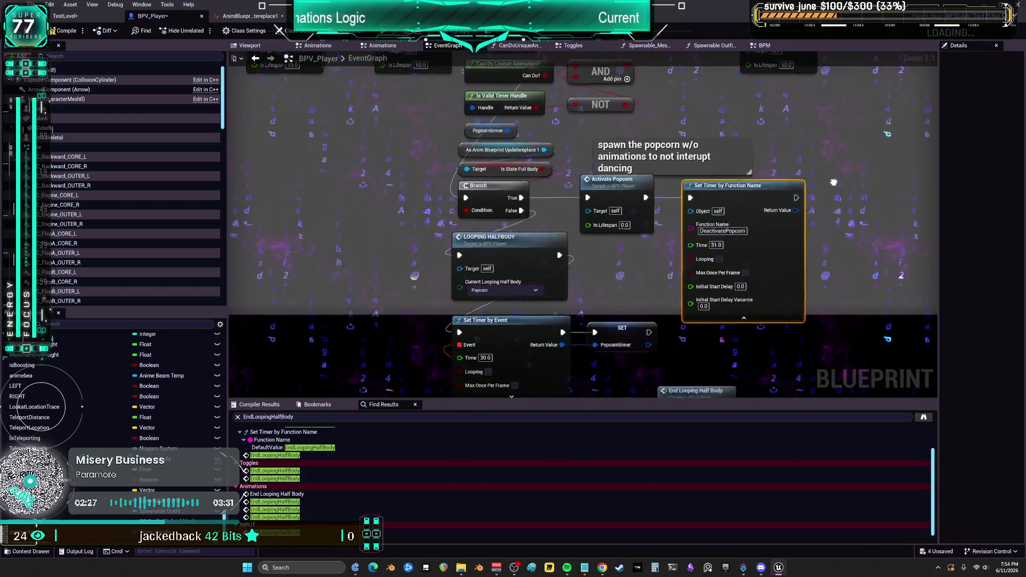
mouse_move(784, 194)
mouse_down()
mouse_move(925, 202)
mouse_move(888, 125)
mouse_move(776, 144)
mouse_up()
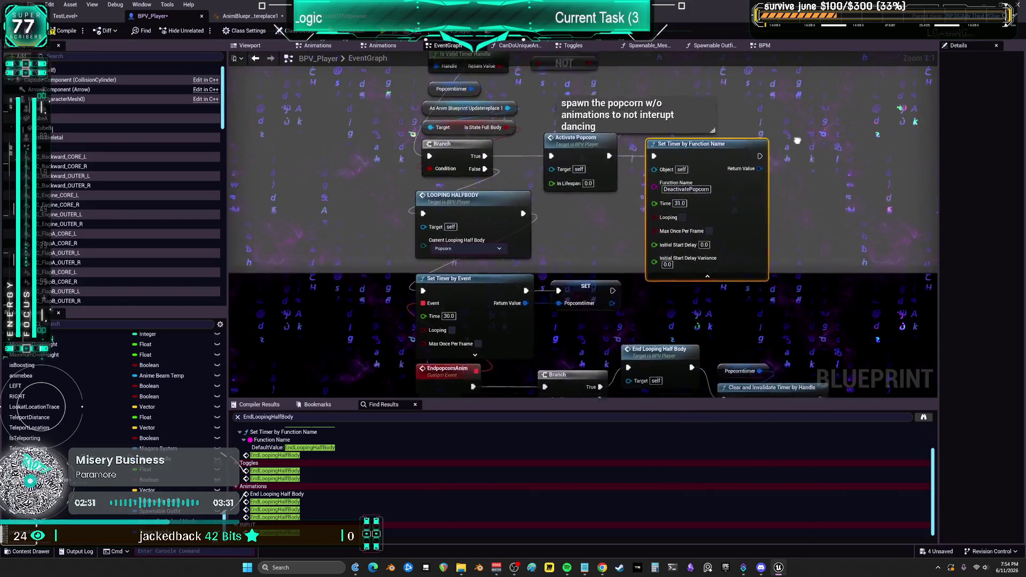
drag(850, 104, 813, 77)
mouse_move(935, 112)
mouse_down()
mouse_move(854, 77)
mouse_move(845, 59)
mouse_move(935, 93)
mouse_move(859, 68)
mouse_up()
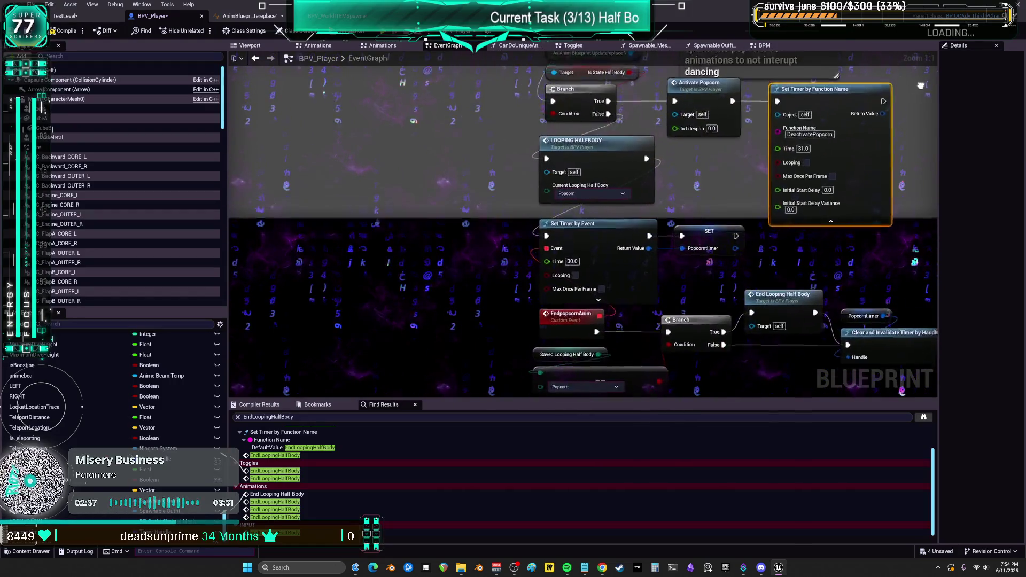
drag(929, 93, 716, 88)
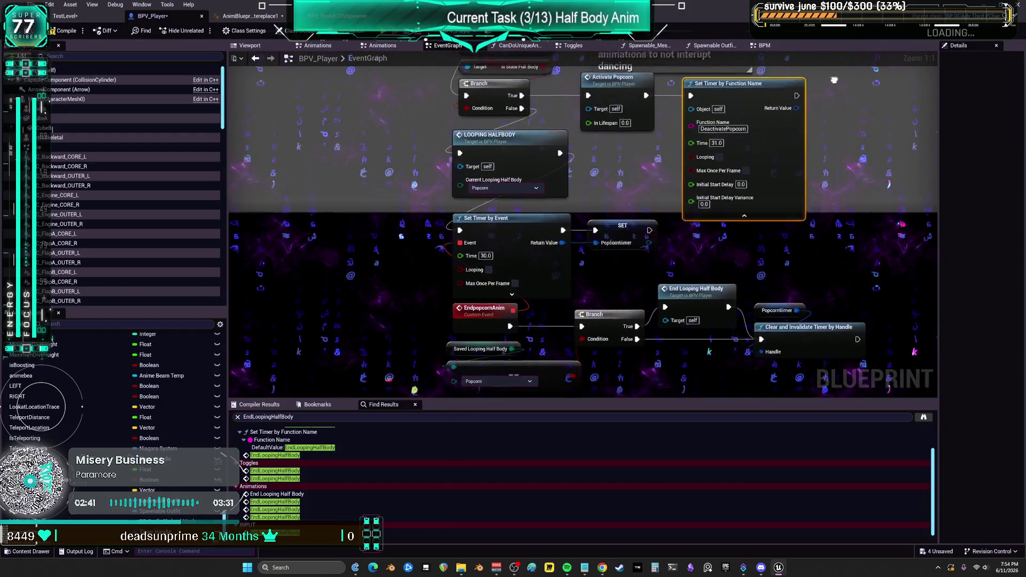
drag(850, 81, 764, 70)
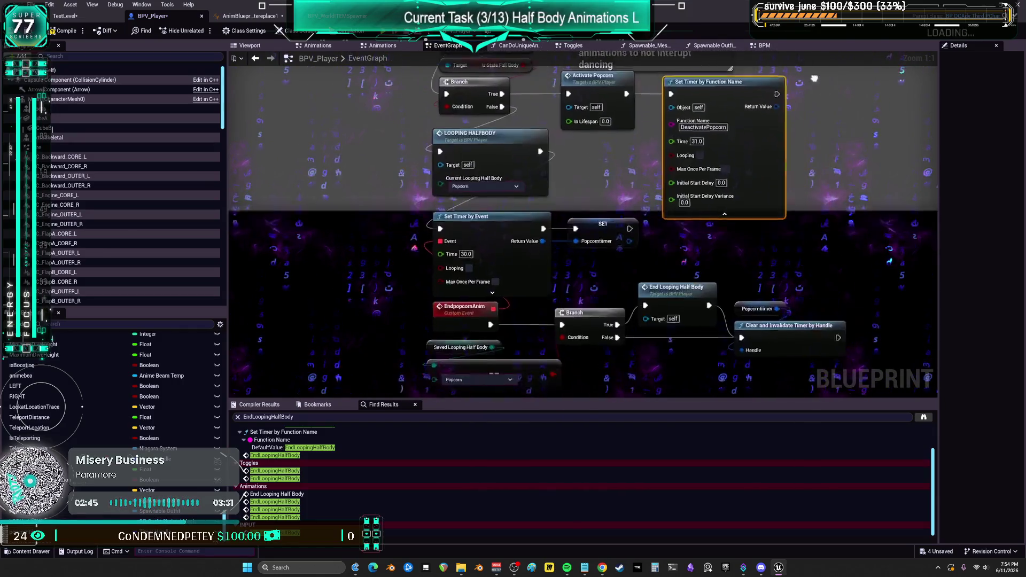
drag(883, 62, 869, 100)
drag(789, 60, 907, 67)
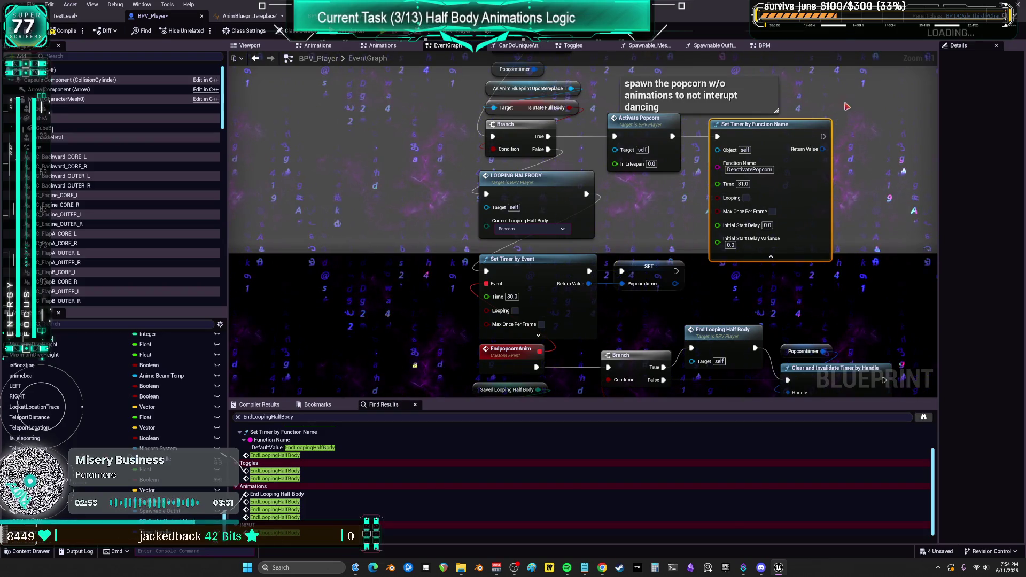
Step: Pan around the event graph to review the popcorn spawn, timer and end-popcorn nodes
drag(799, 264, 774, 215)
mouse_move(848, 237)
mouse_down()
mouse_move(770, 198)
mouse_move(721, 220)
mouse_up()
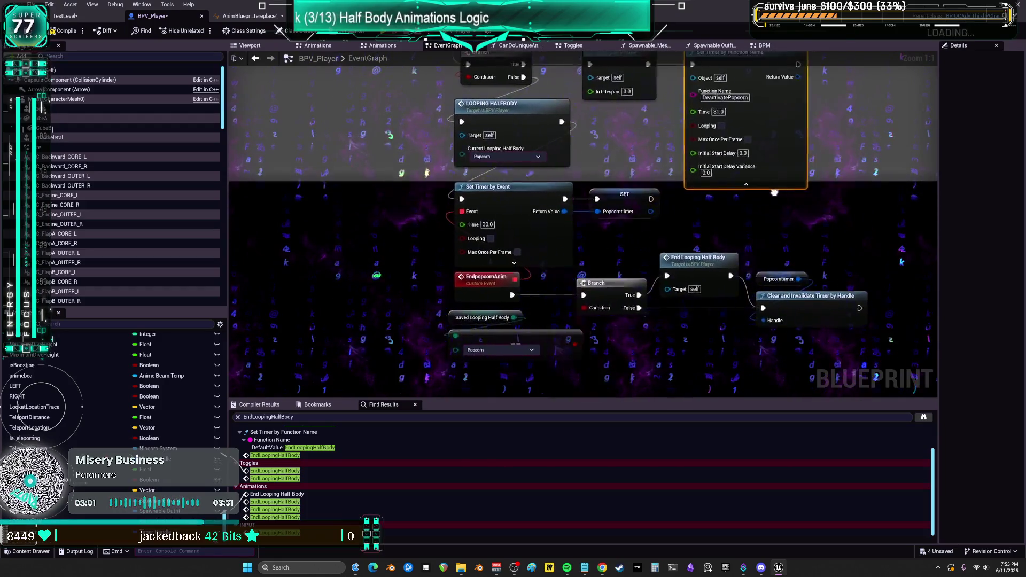
mouse_move(767, 204)
mouse_down()
mouse_move(793, 208)
mouse_move(659, 204)
mouse_move(872, 178)
mouse_move(864, 189)
mouse_move(662, 213)
mouse_move(661, 227)
mouse_move(691, 204)
mouse_up()
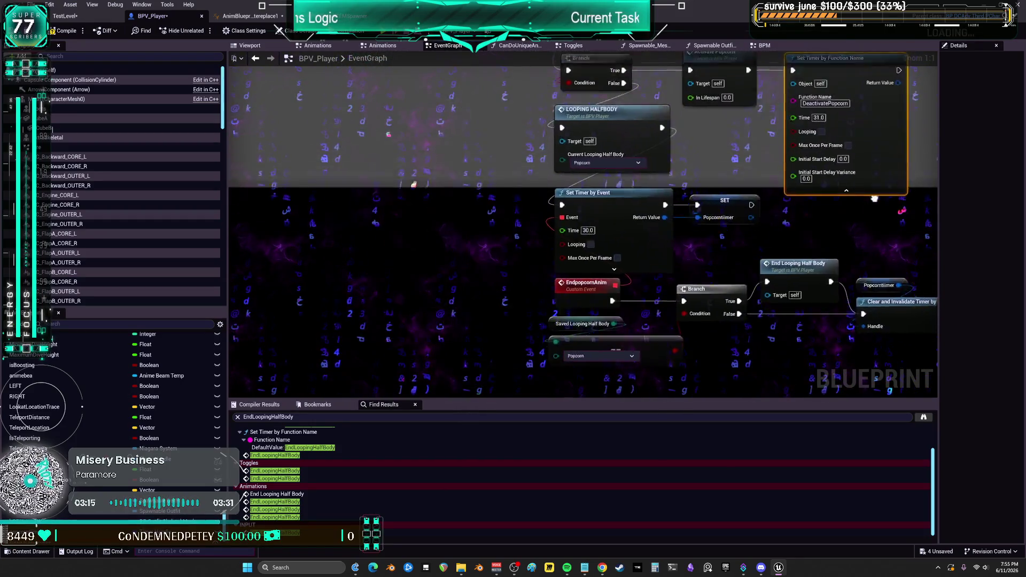
drag(881, 207, 873, 194)
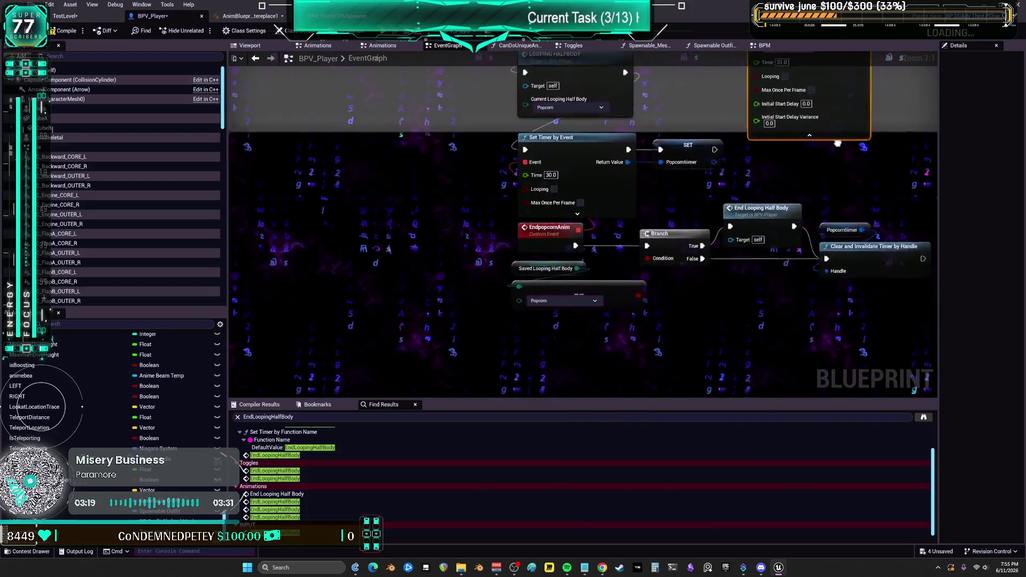
drag(726, 216, 775, 175)
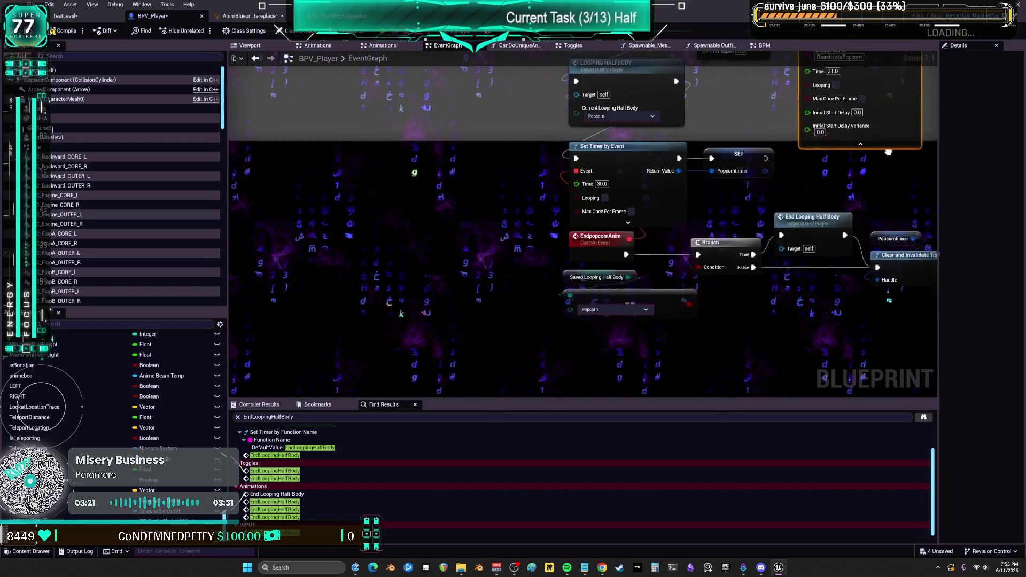
drag(894, 205, 955, 236)
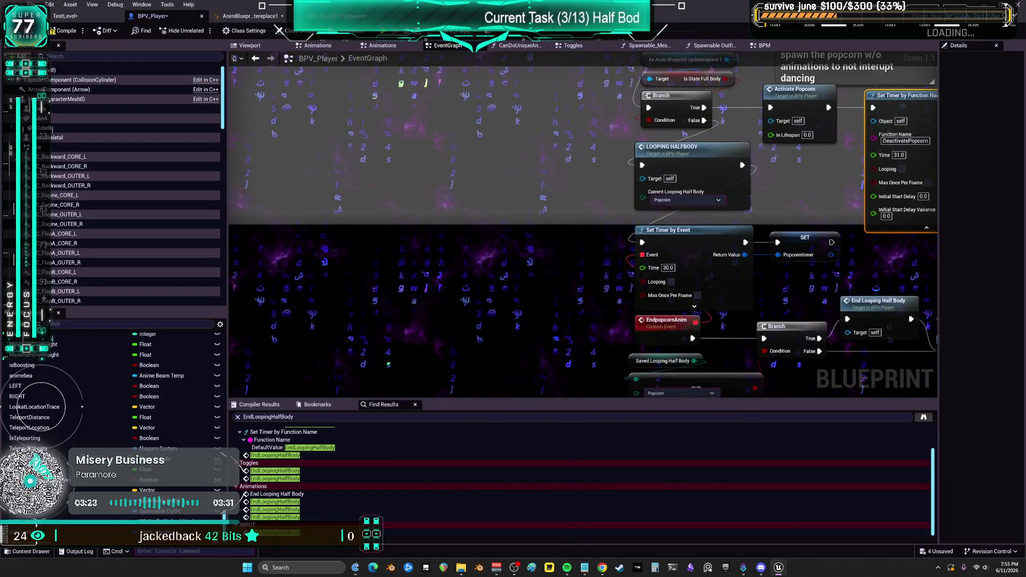
drag(806, 182, 761, 247)
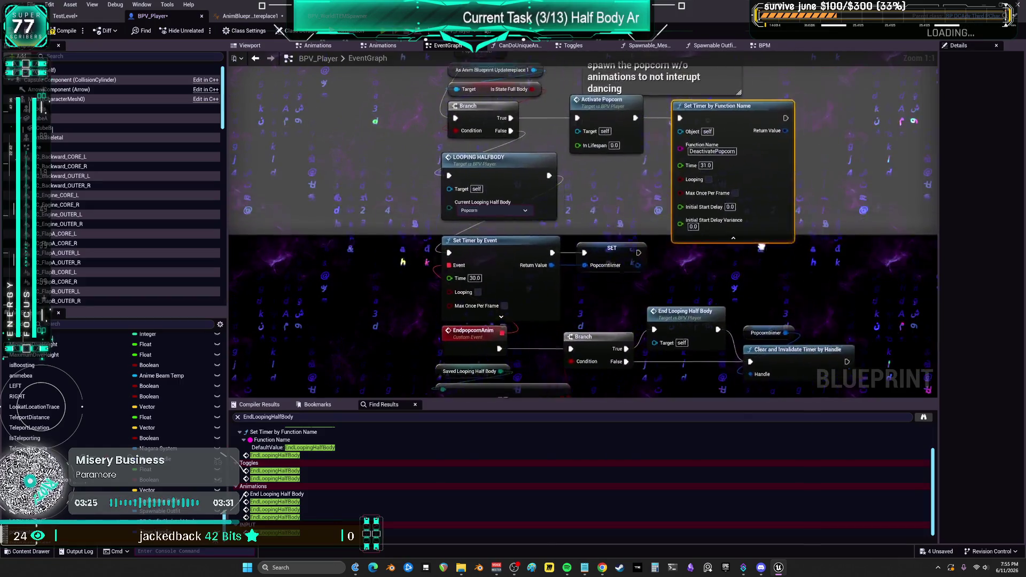
drag(904, 181, 846, 216)
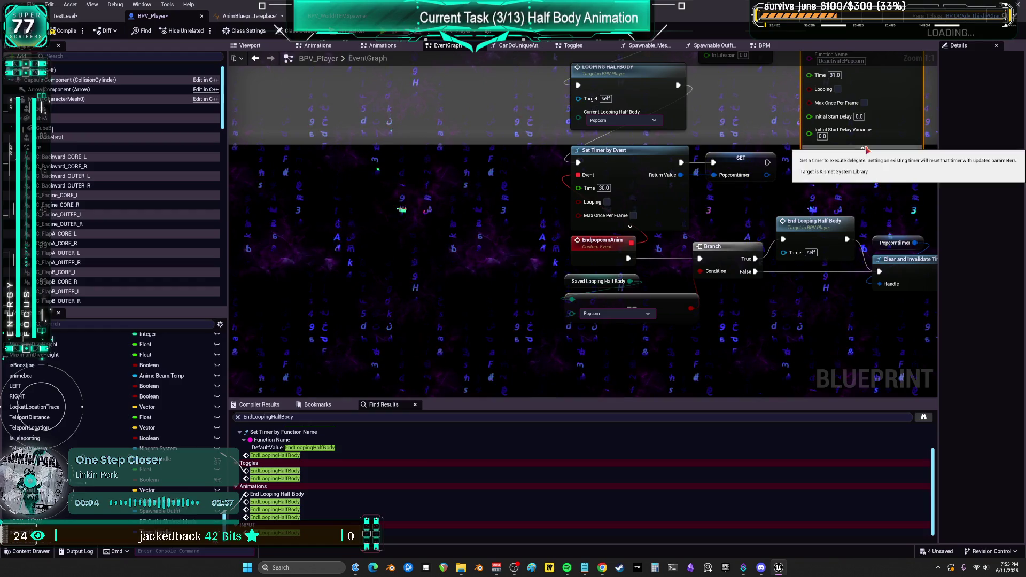
drag(845, 186, 844, 237)
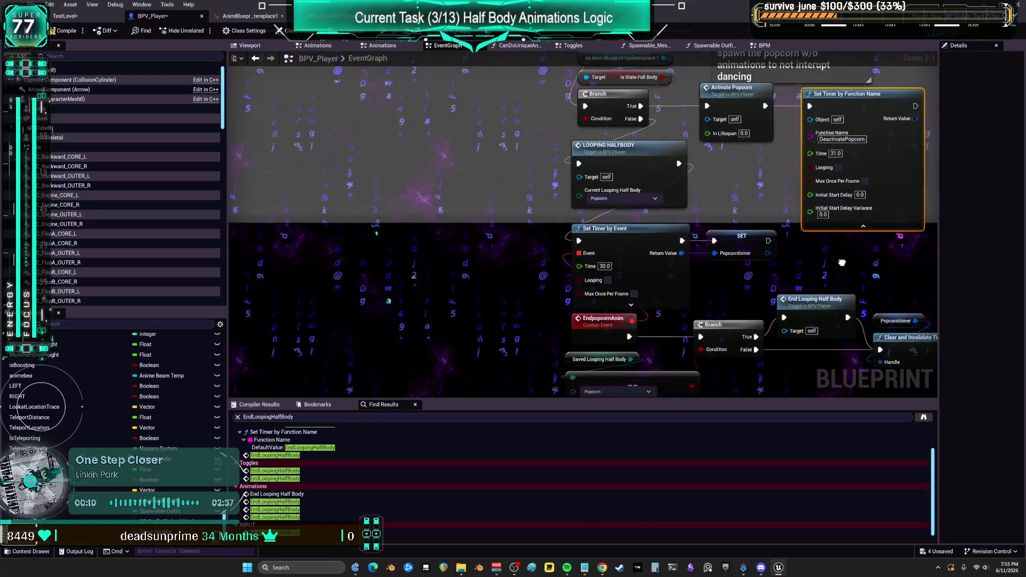
drag(838, 252, 845, 263)
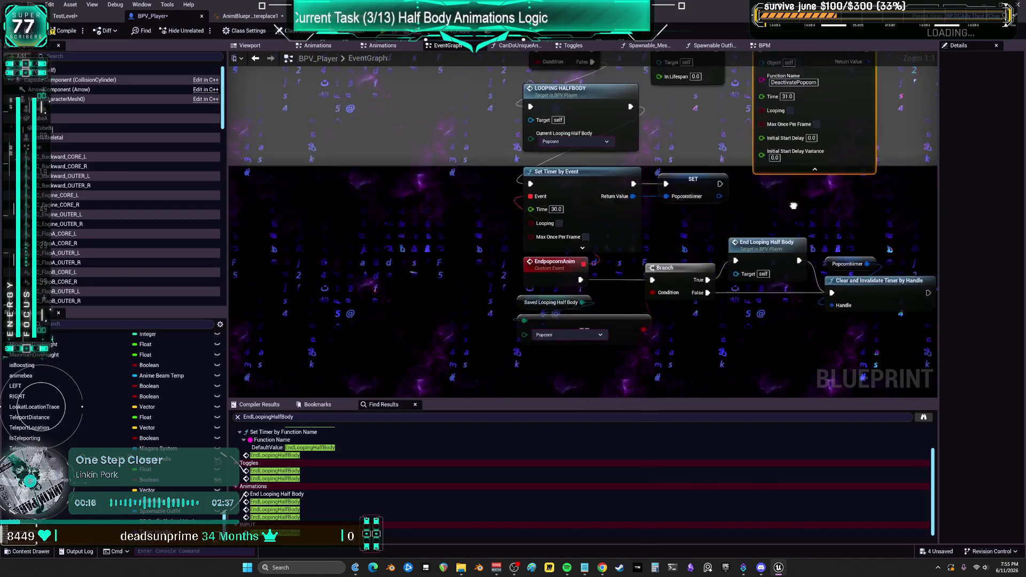
drag(861, 224, 816, 200)
mouse_move(770, 231)
mouse_down()
mouse_move(855, 224)
mouse_move(750, 225)
mouse_up()
drag(866, 237, 819, 213)
drag(745, 229, 848, 259)
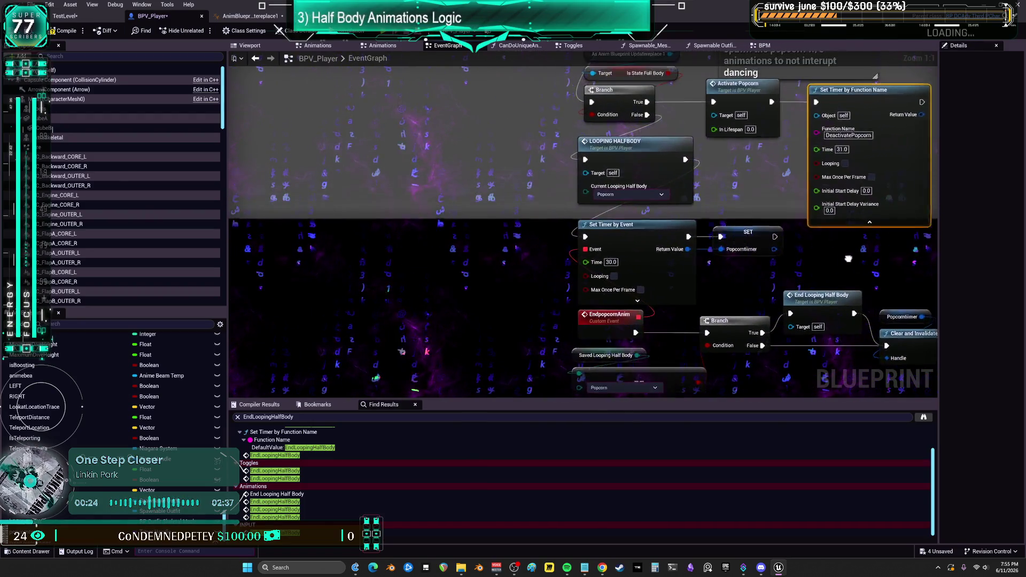
mouse_move(773, 249)
mouse_down()
mouse_move(816, 237)
mouse_move(753, 238)
mouse_move(850, 258)
mouse_up()
drag(785, 260, 826, 244)
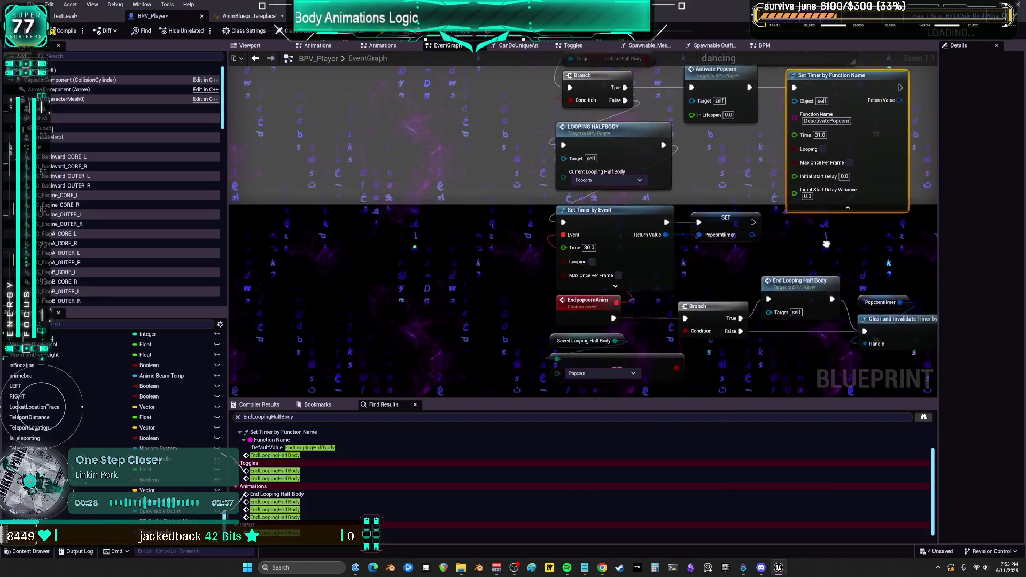
drag(755, 234, 850, 238)
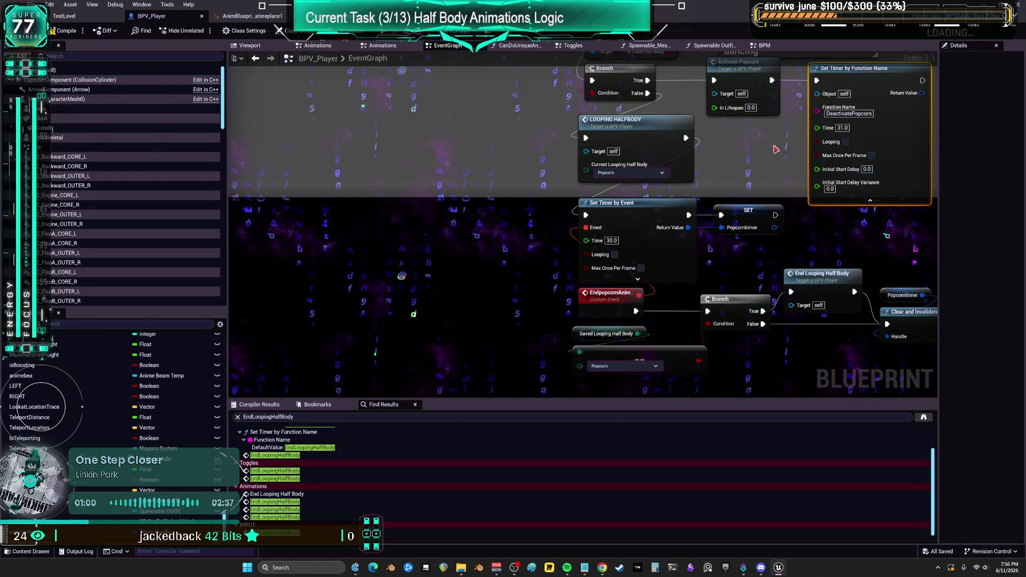
scroll(776, 150, down, 3)
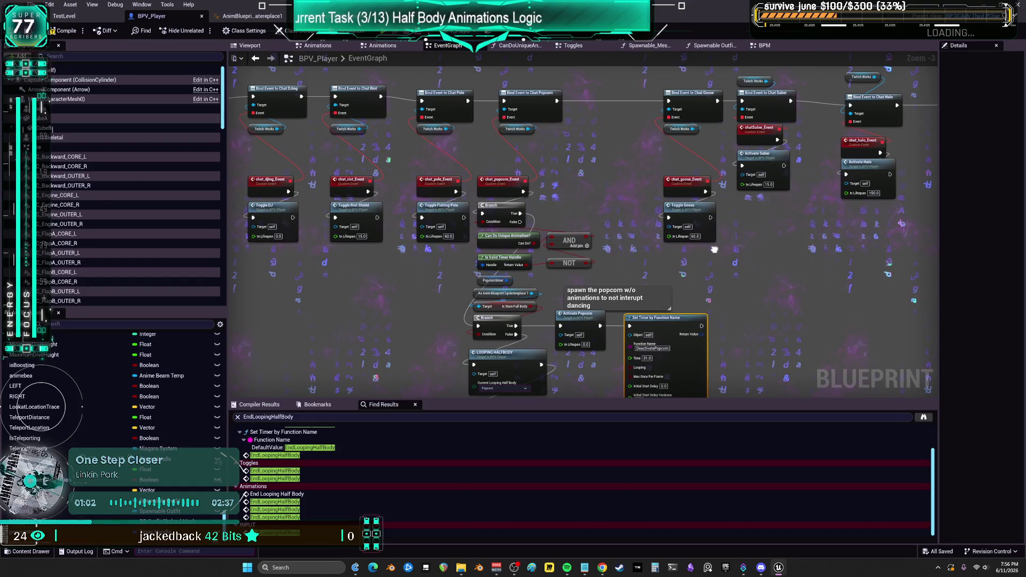
drag(730, 169, 672, 113)
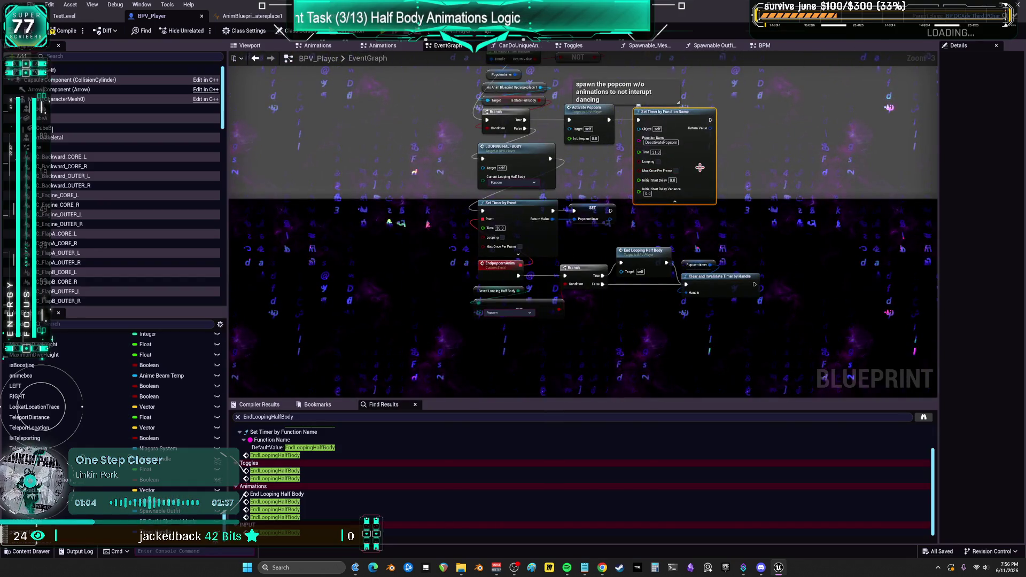
mouse_move(744, 175)
mouse_down()
mouse_move(759, 227)
mouse_move(586, 248)
mouse_move(743, 240)
mouse_move(758, 219)
mouse_move(757, 236)
mouse_move(909, 244)
mouse_move(727, 198)
mouse_move(741, 244)
mouse_move(721, 249)
mouse_up()
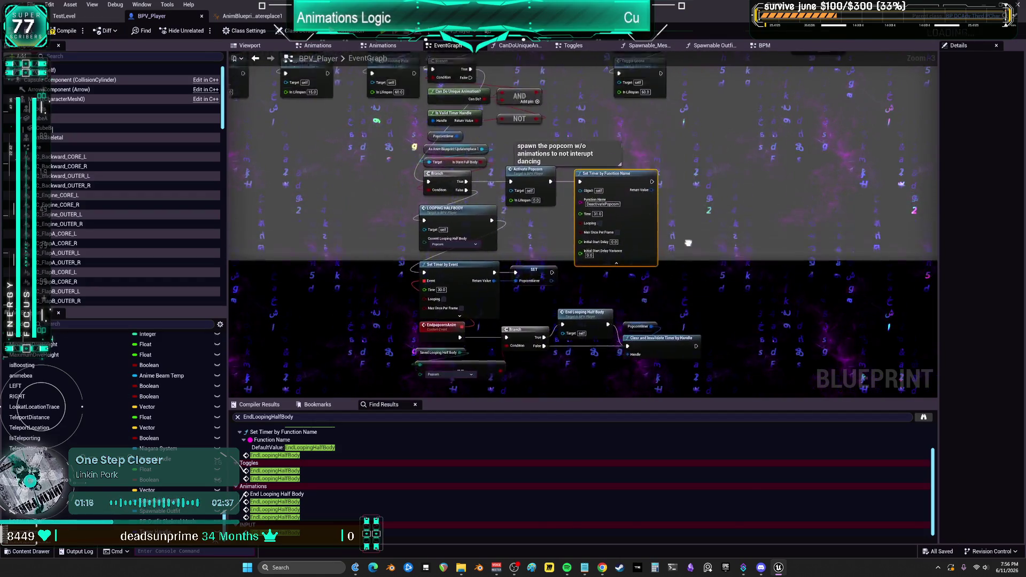
mouse_move(821, 285)
mouse_down()
mouse_move(825, 334)
mouse_move(850, 393)
mouse_move(706, 249)
mouse_up()
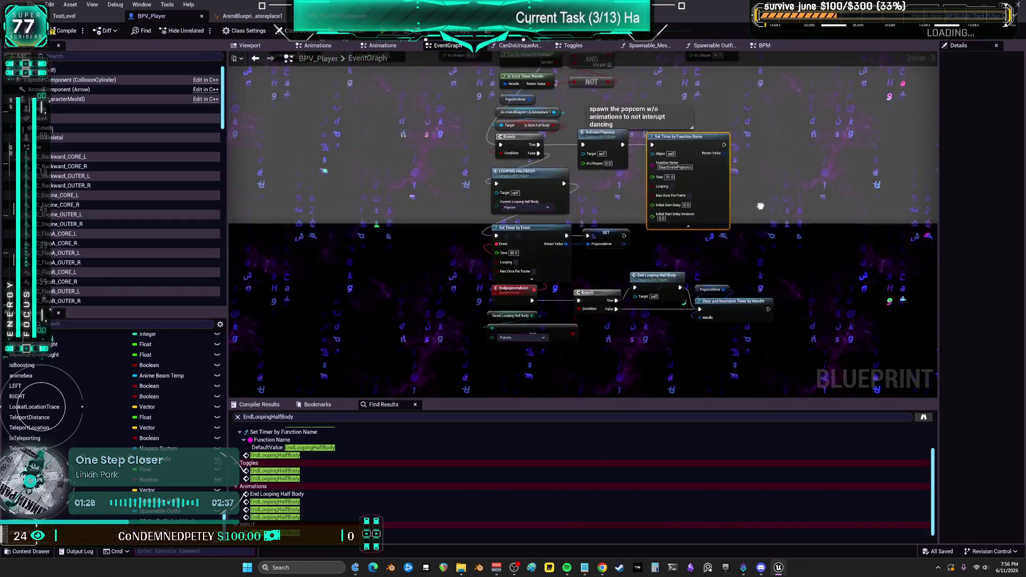
mouse_move(859, 253)
mouse_down()
mouse_move(868, 221)
mouse_move(663, 236)
mouse_up()
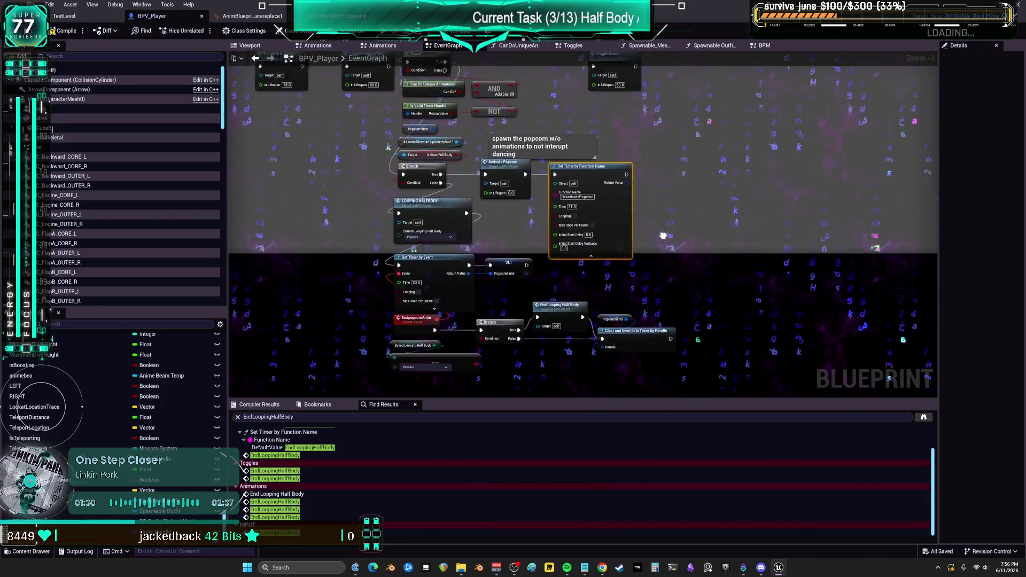
drag(804, 212, 719, 225)
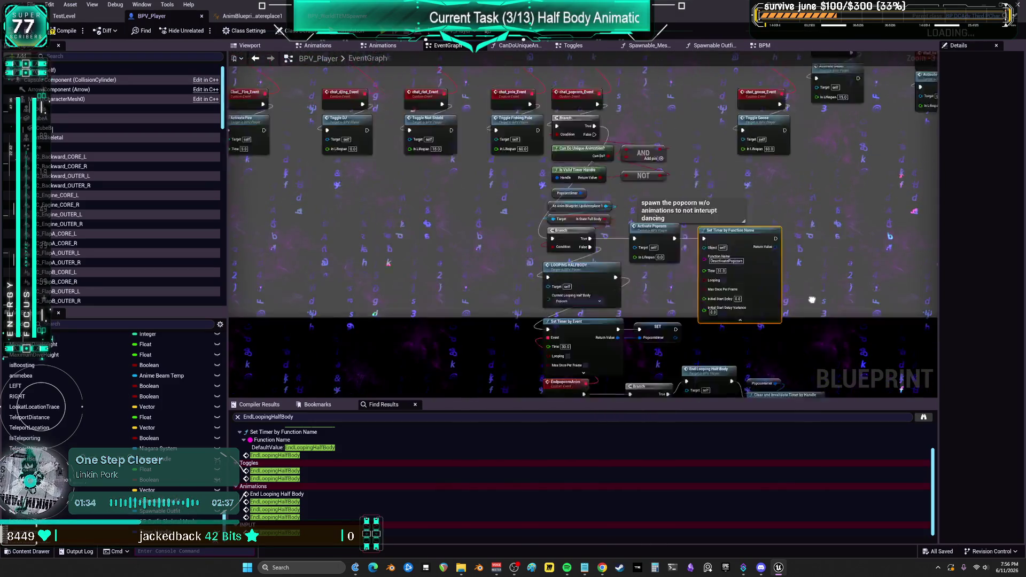
drag(765, 189, 749, 178)
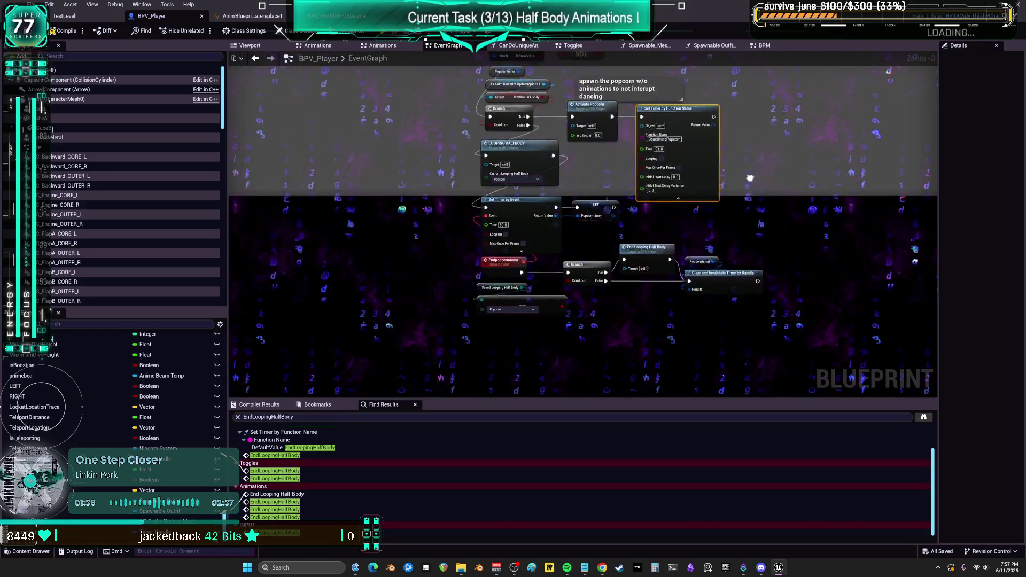
mouse_move(844, 250)
mouse_down()
mouse_move(670, 221)
mouse_move(838, 213)
mouse_move(830, 218)
mouse_up()
mouse_move(732, 289)
mouse_down()
mouse_move(807, 91)
mouse_move(820, 11)
mouse_move(764, 229)
mouse_move(743, 208)
mouse_up()
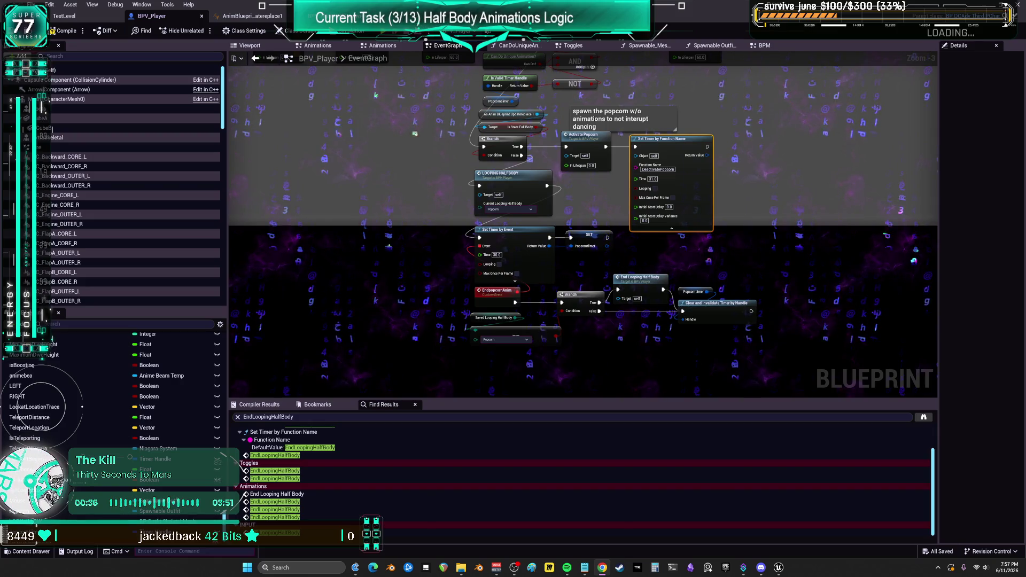
Step: Compile the blueprint with F7 and launch a play-in-editor test, keeping the event graph visible
drag(645, 80, 649, 155)
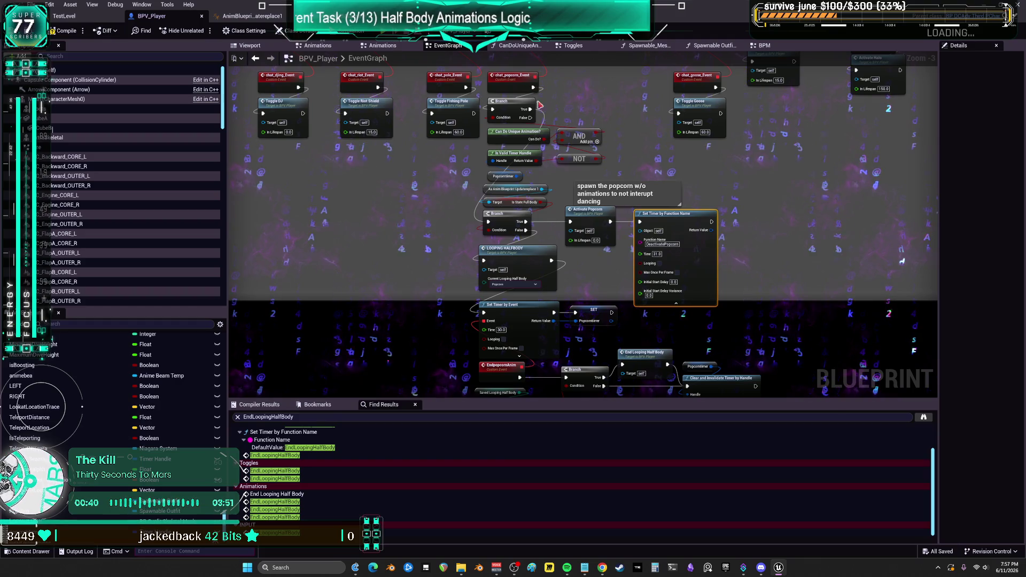
scroll(594, 130, up, 3)
drag(670, 167, 680, 129)
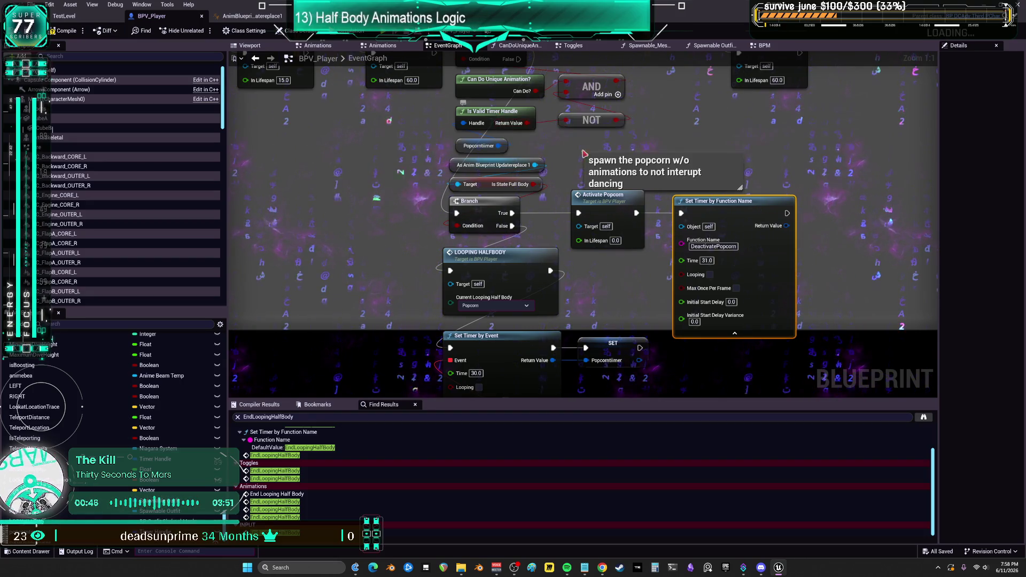
scroll(601, 167, down, 3)
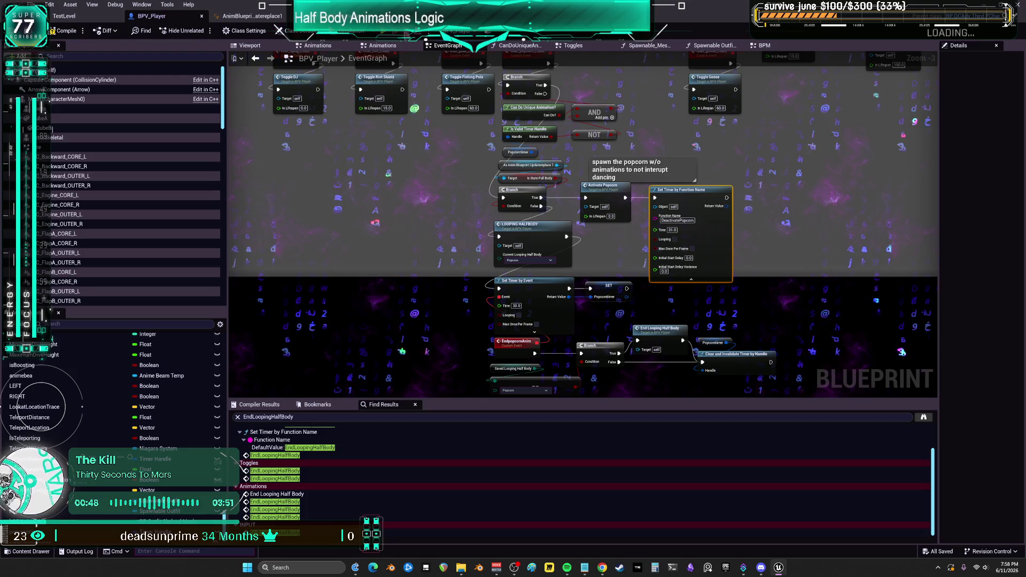
key(F7)
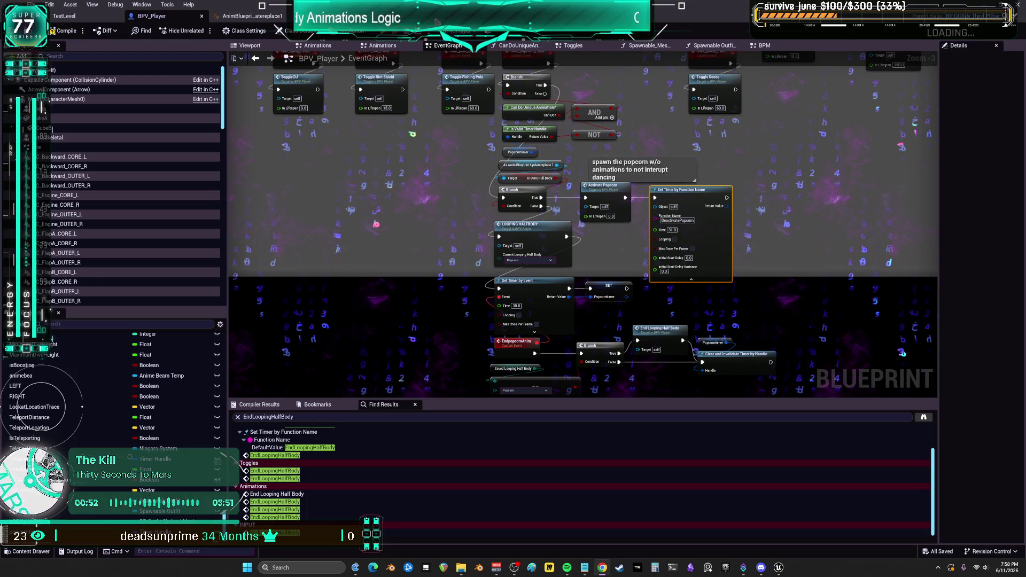
key(alt+p)
click(450, 57)
scroll(461, 178, down, 2)
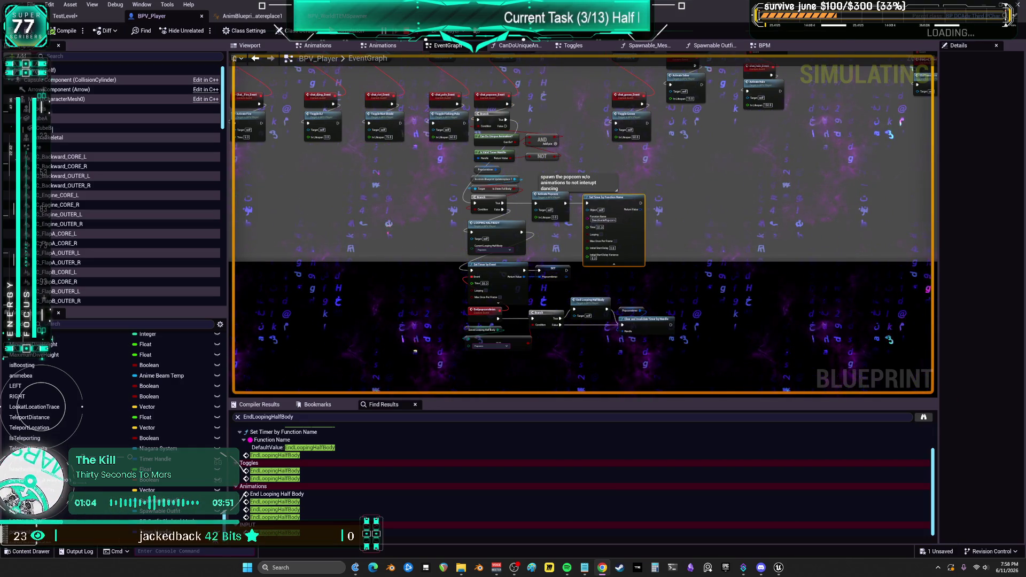
Step: Play the test full-screen, then pan the graph to the chat events and switch to the notes
key(alt+Tab)
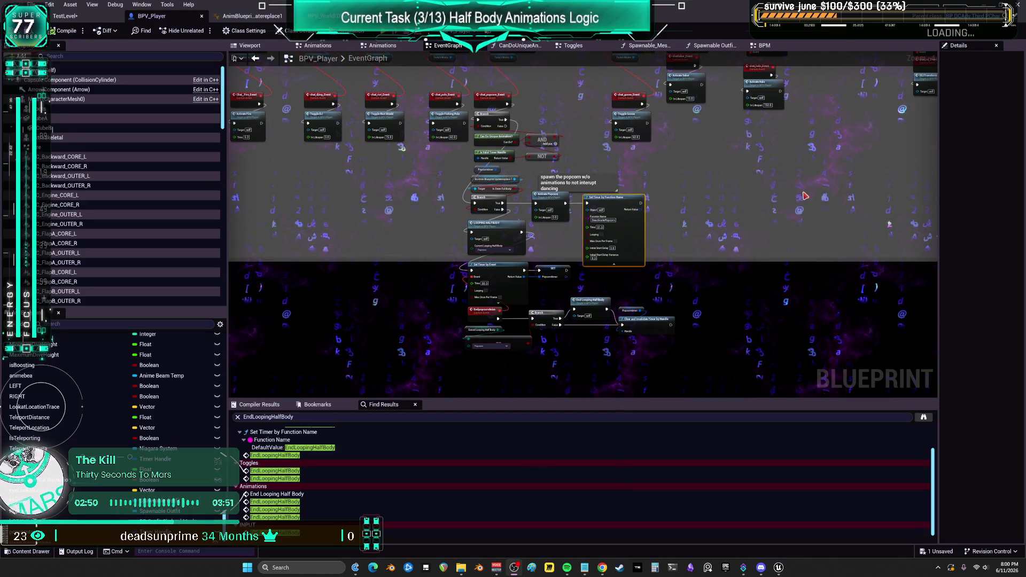
drag(649, 167, 678, 231)
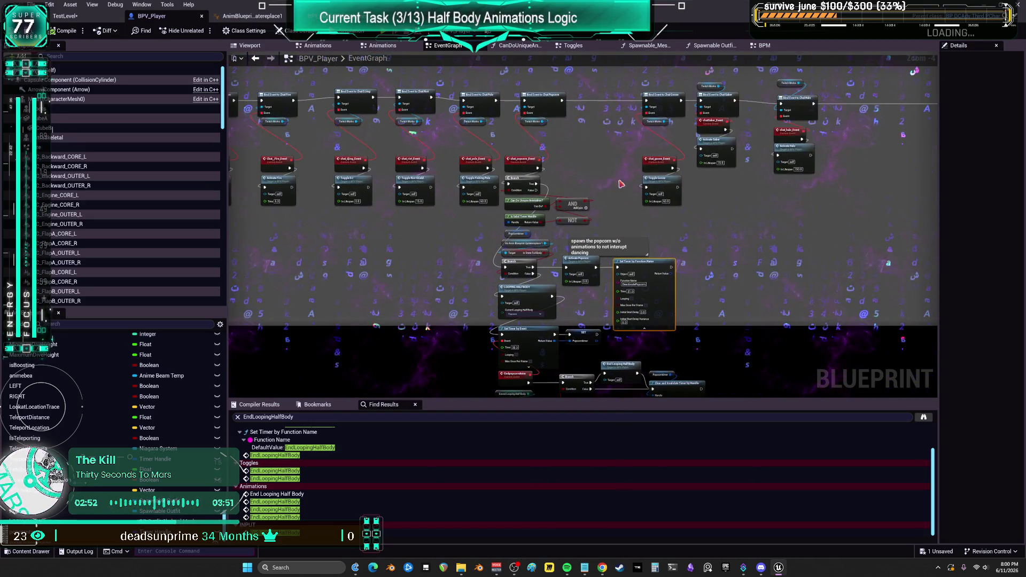
key(alt+Tab)
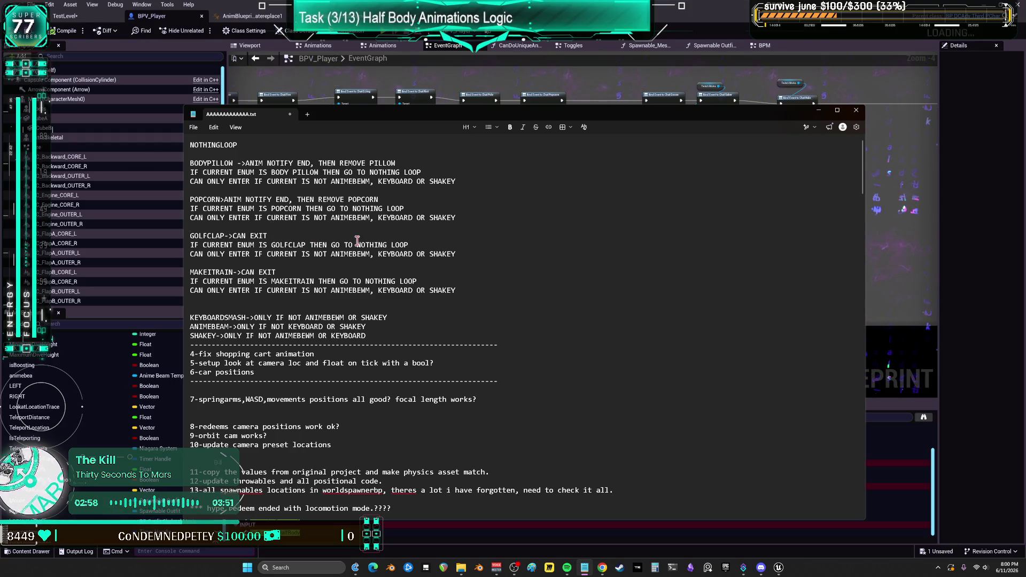
Step: Insert a blank line above GOLFCLAP, select the GOLFCLAP and MAKEITRAIN blocks, and return to Unreal
key(Return)
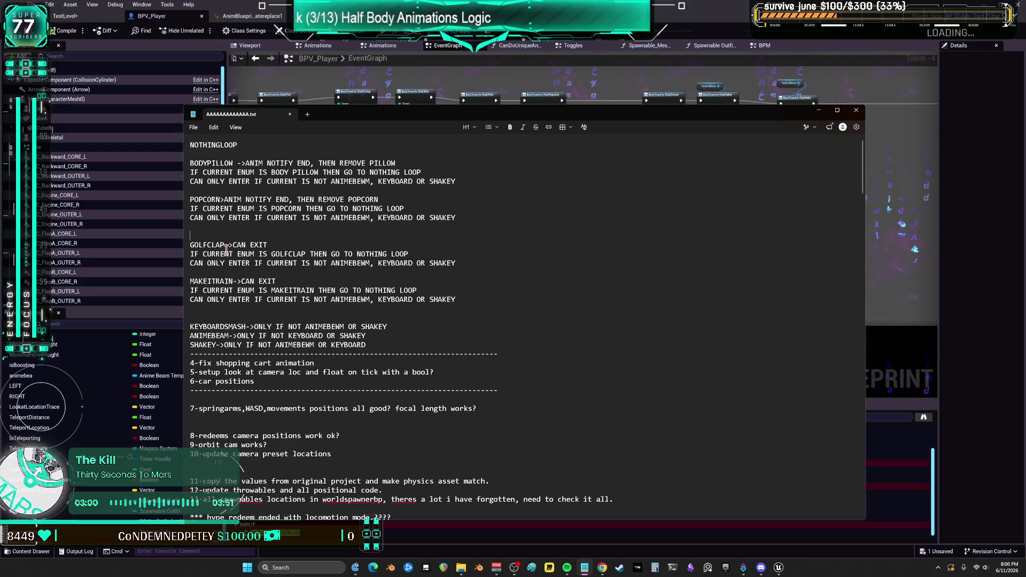
mouse_move(473, 312)
mouse_down()
mouse_move(193, 263)
mouse_move(201, 244)
mouse_up()
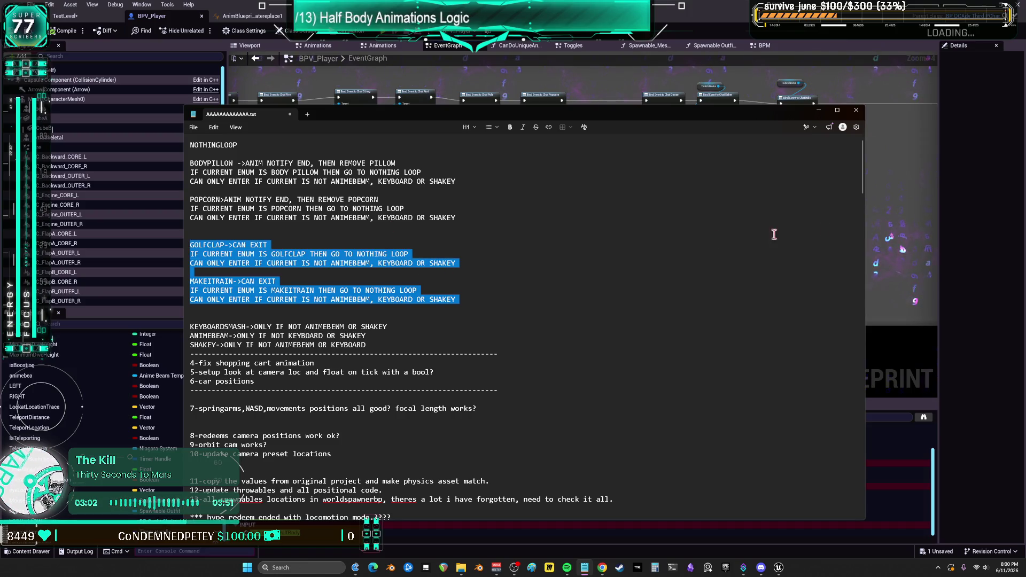
key(alt+Tab)
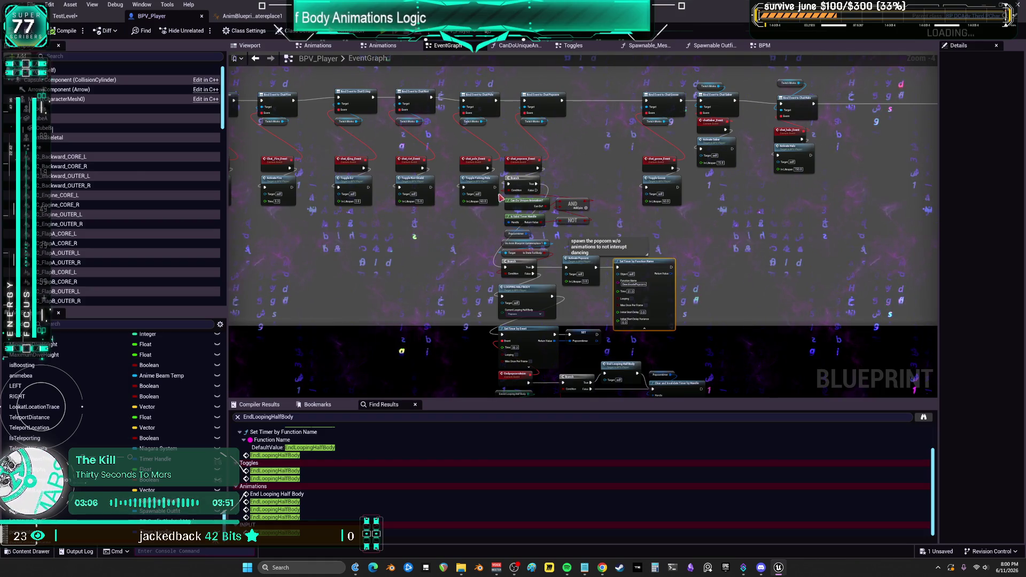
key(ctrl+f)
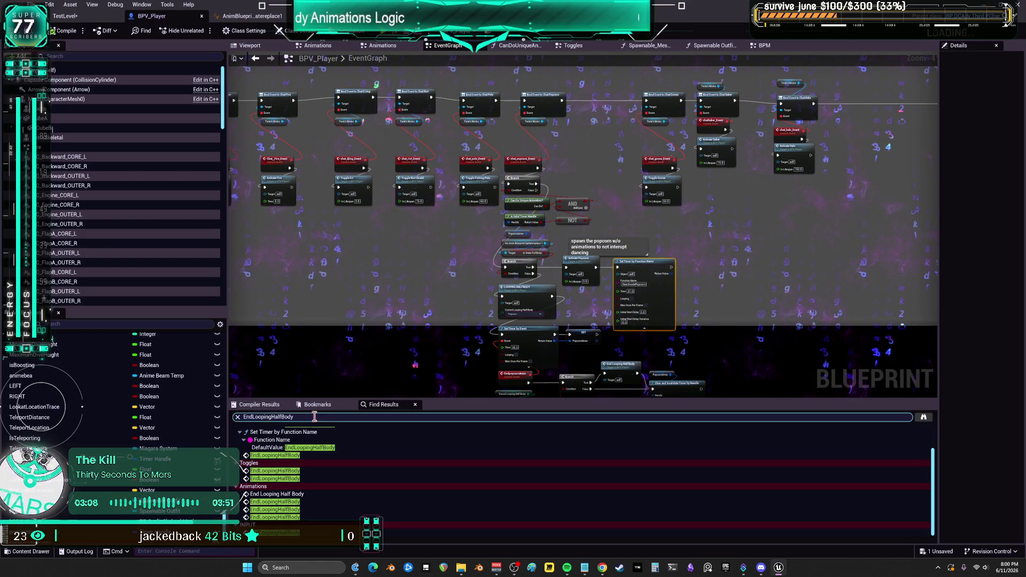
Step: Search the blueprint for 'golf' then 'clap', jump to Chat Hyperclap Event, and browse to V3_hyperclap_Montage
text(golf)
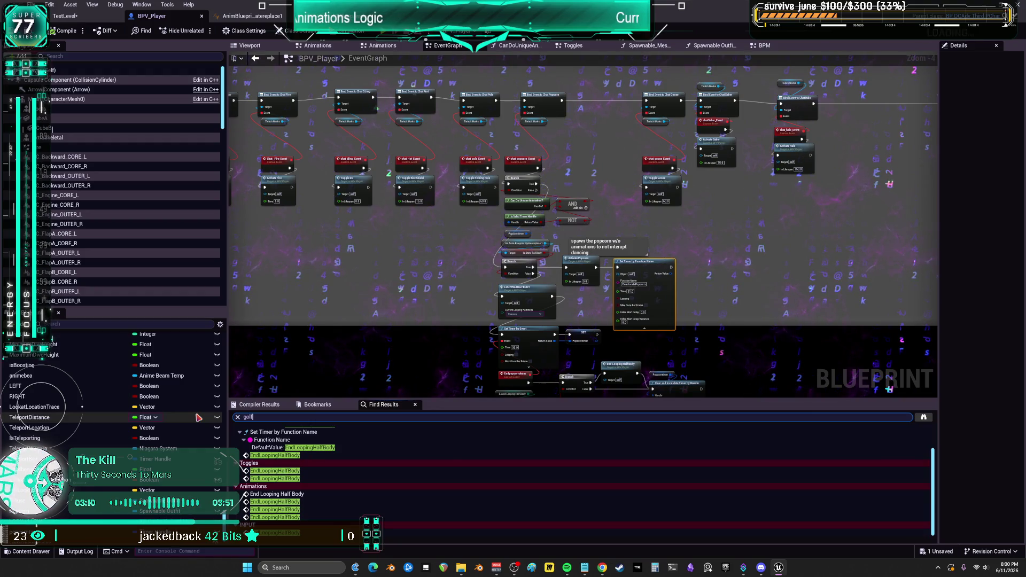
key(Return)
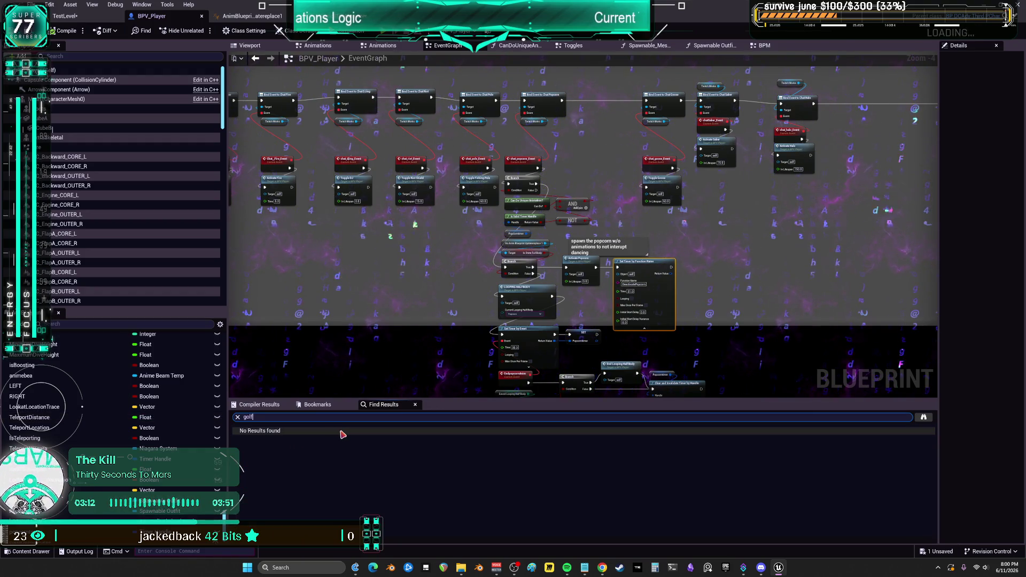
text(clap)
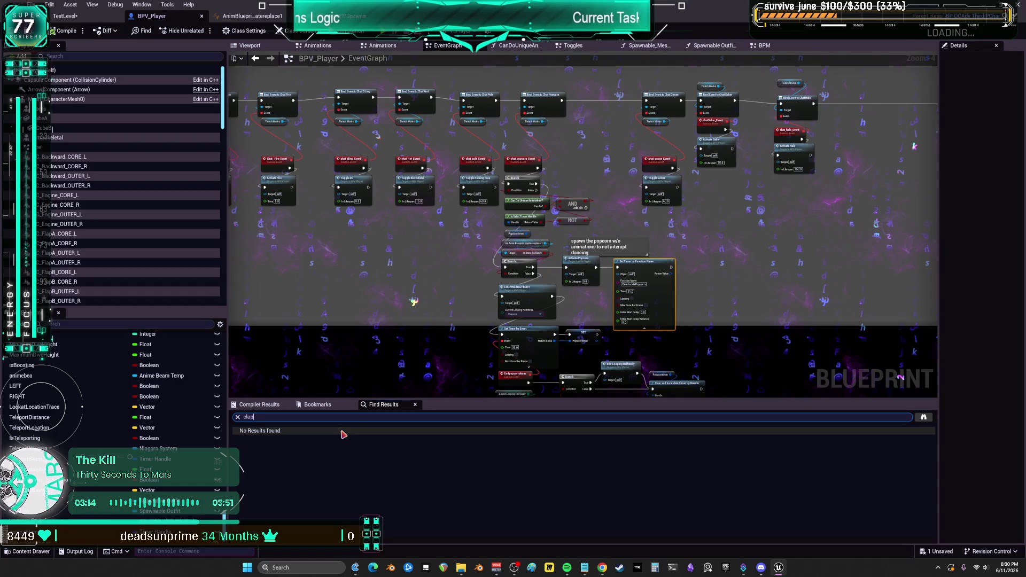
key(Return)
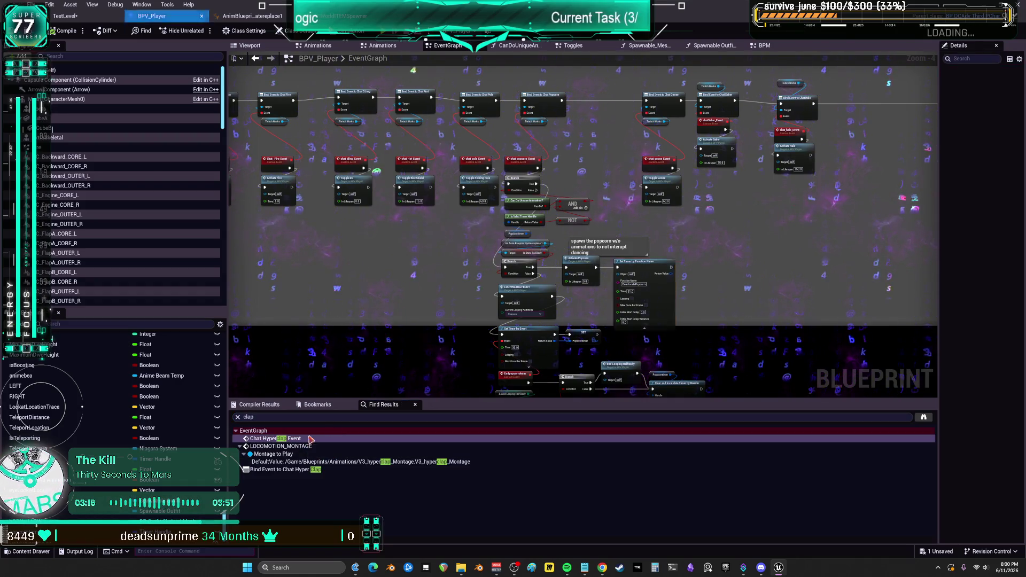
click(309, 439)
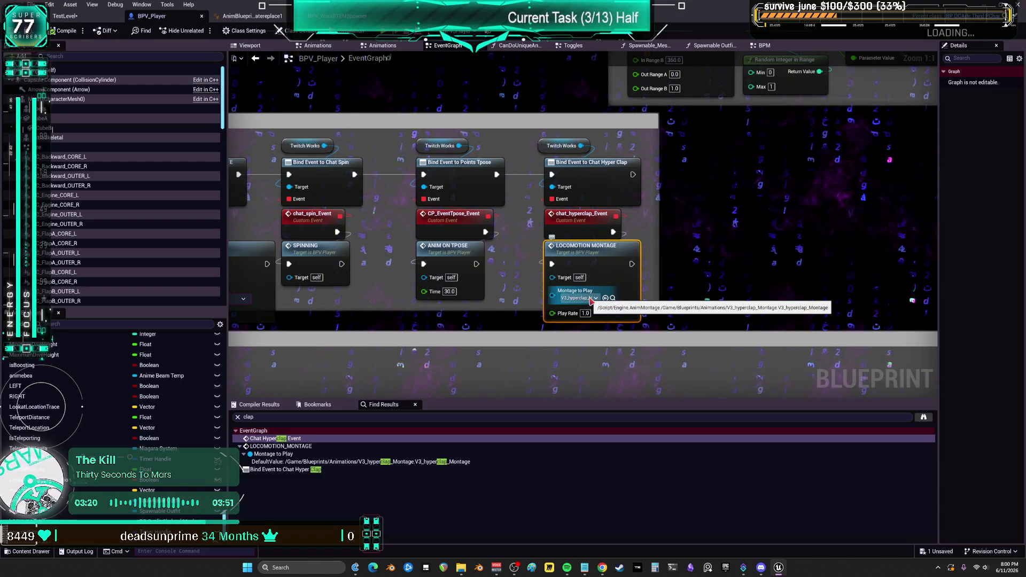
click(613, 299)
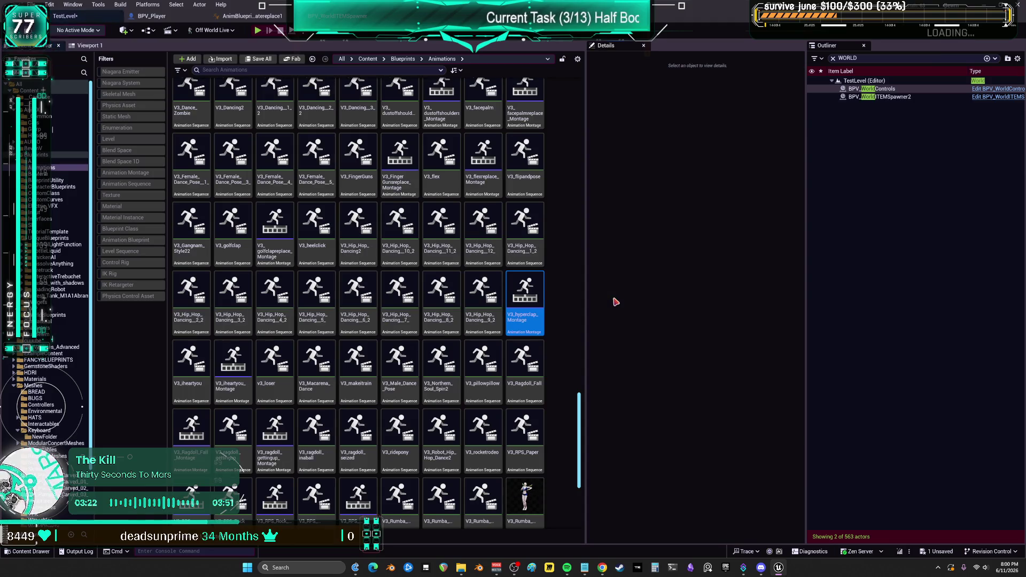
double_click(541, 295)
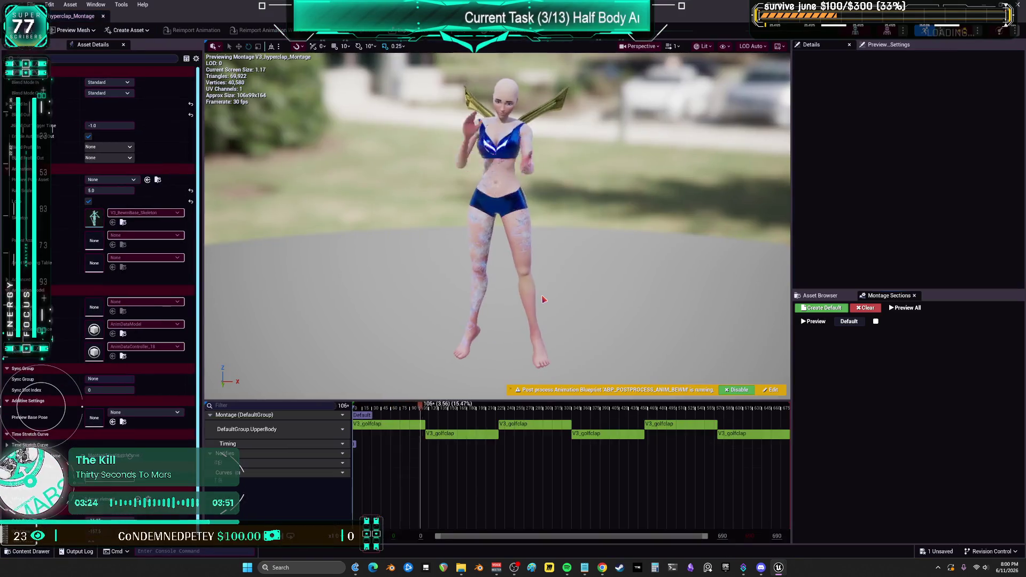
click(355, 427)
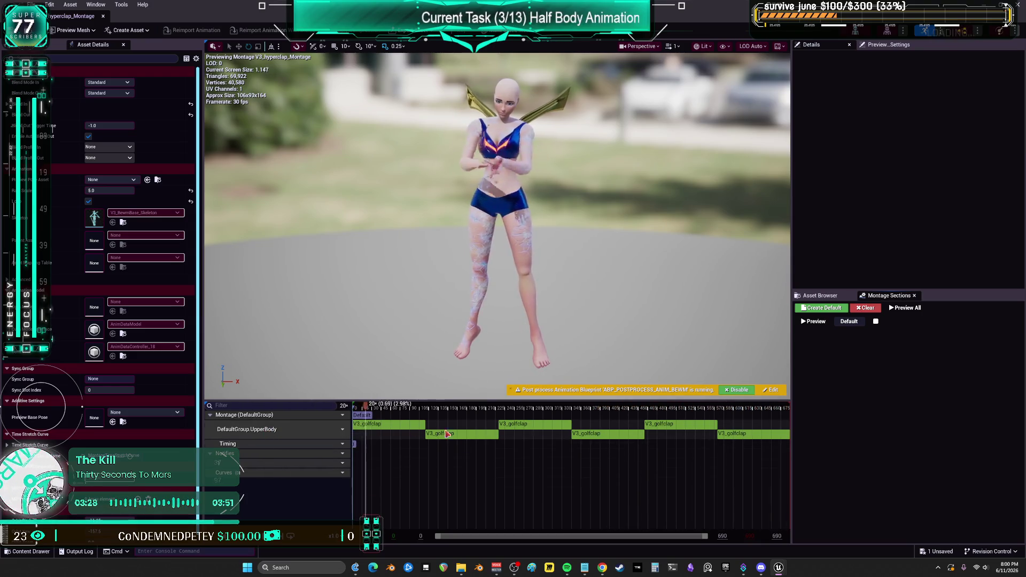
click(104, 17)
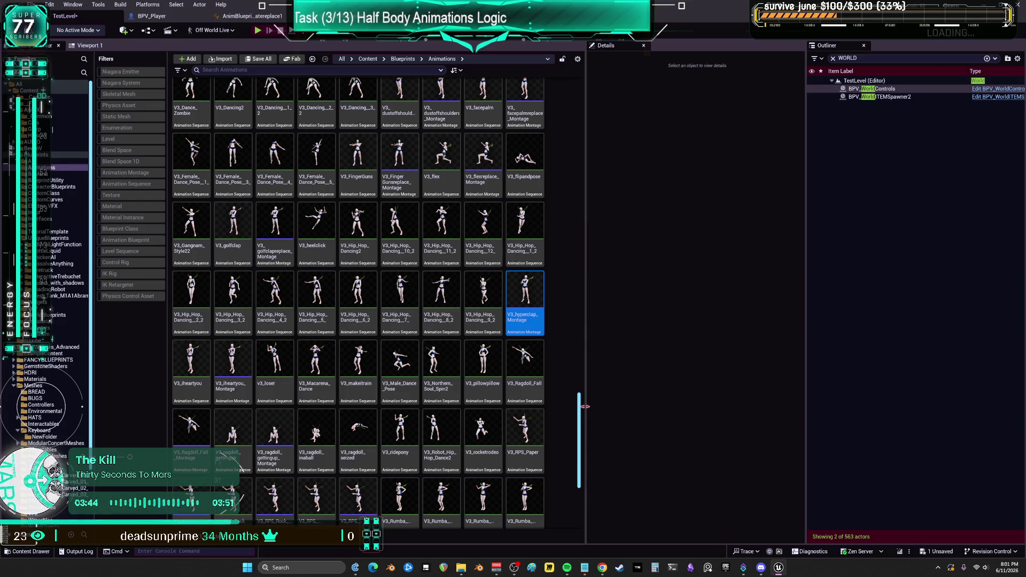
Step: Add '*retarget hyperclap' and '*retarget eating popcorn' at the top of the notes, then bring up Streamer.bot
click(586, 567)
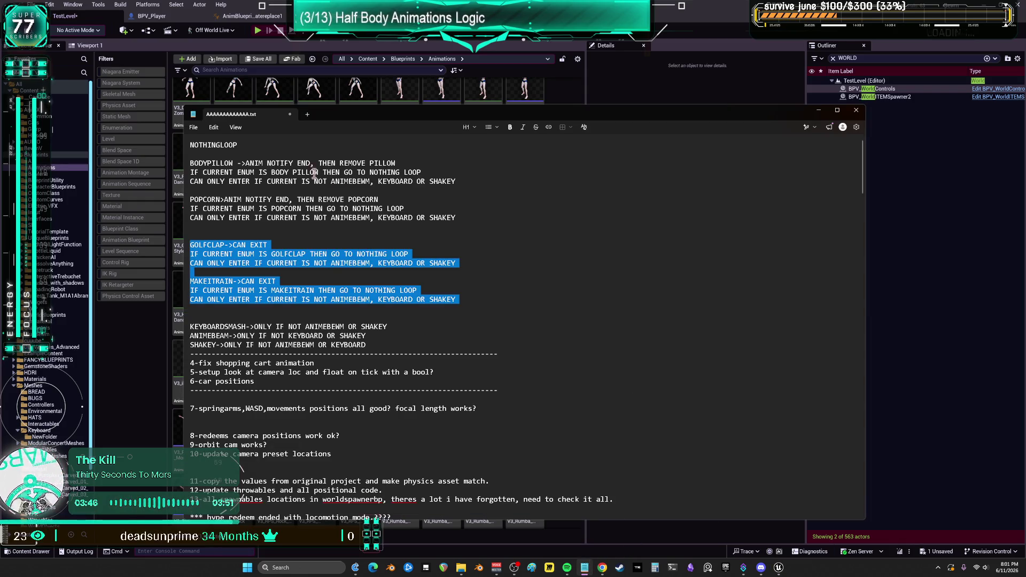
key(ctrl+Home)
key(Return)
key(Return)
key(Return)
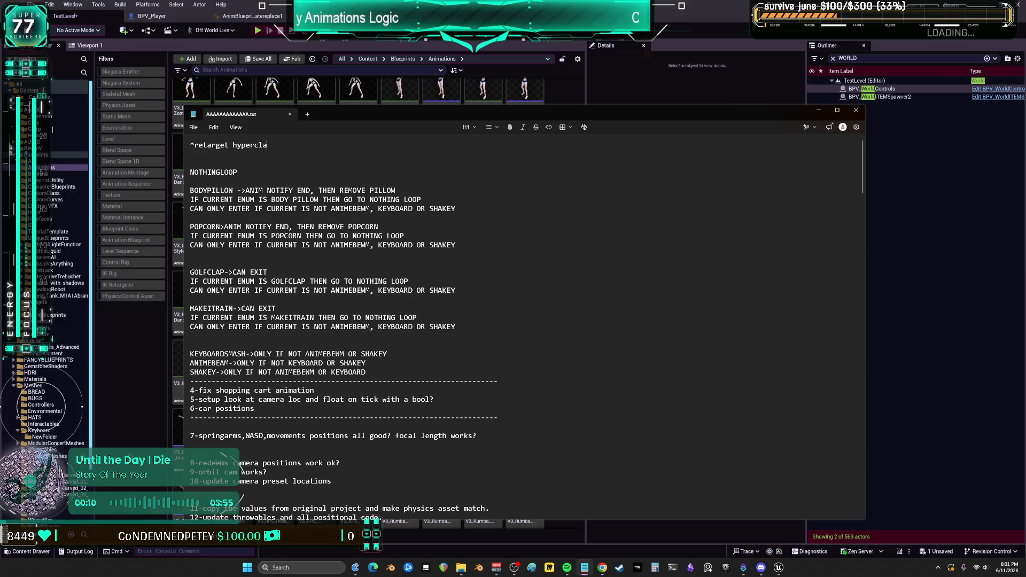
key(Return)
text(*retarget eating popco)
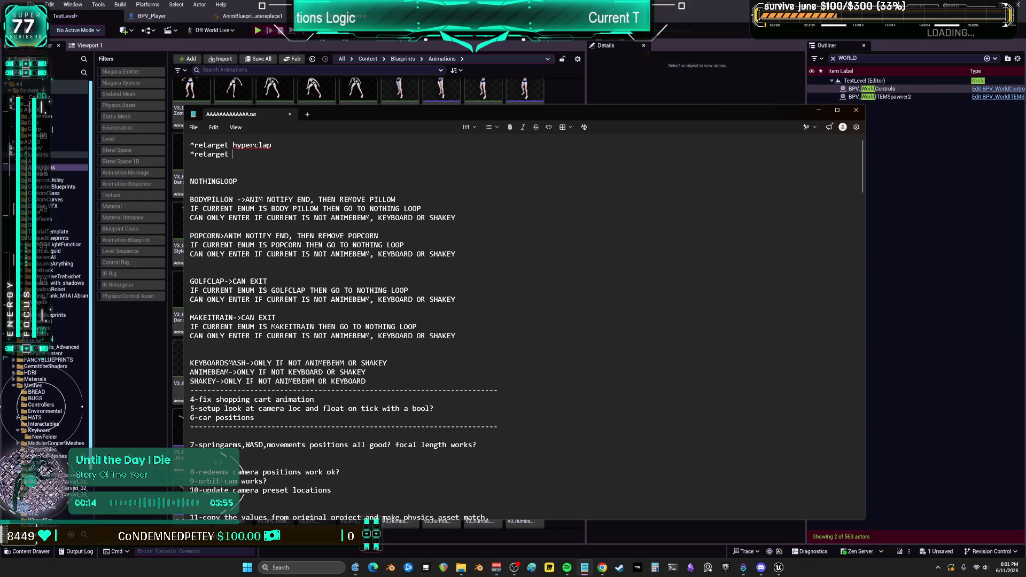
text(rn)
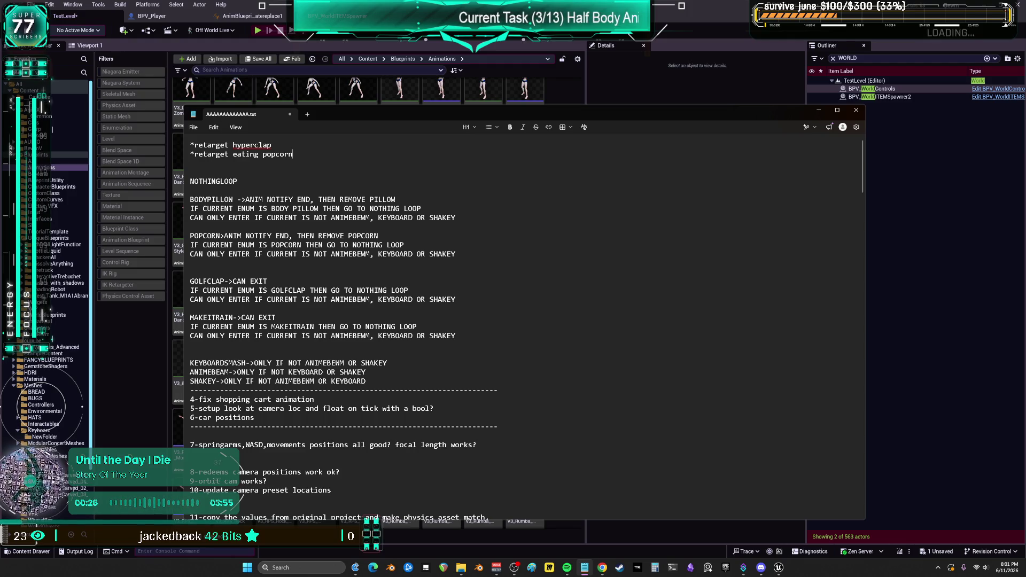
key(alt+Tab)
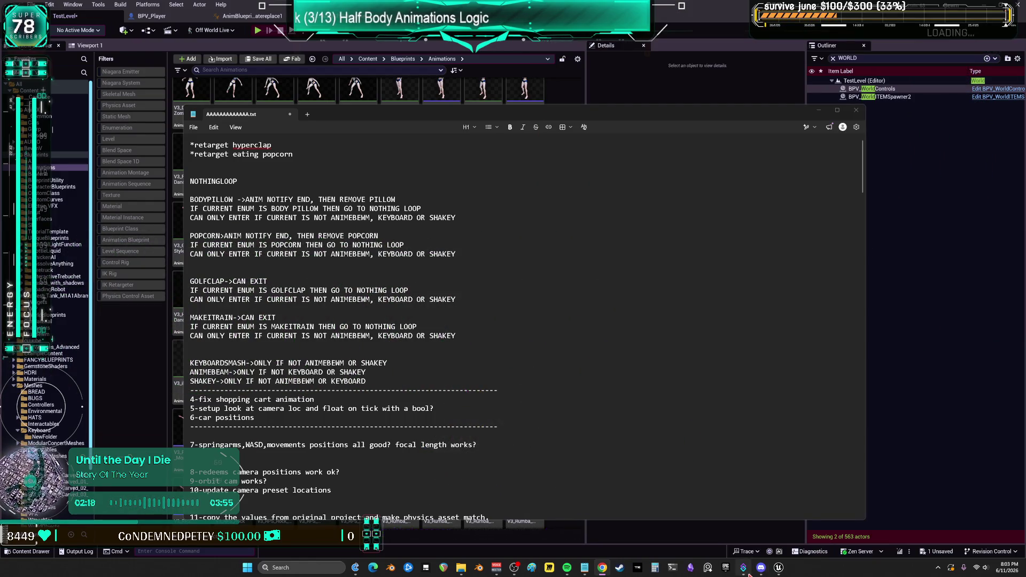
click(742, 568)
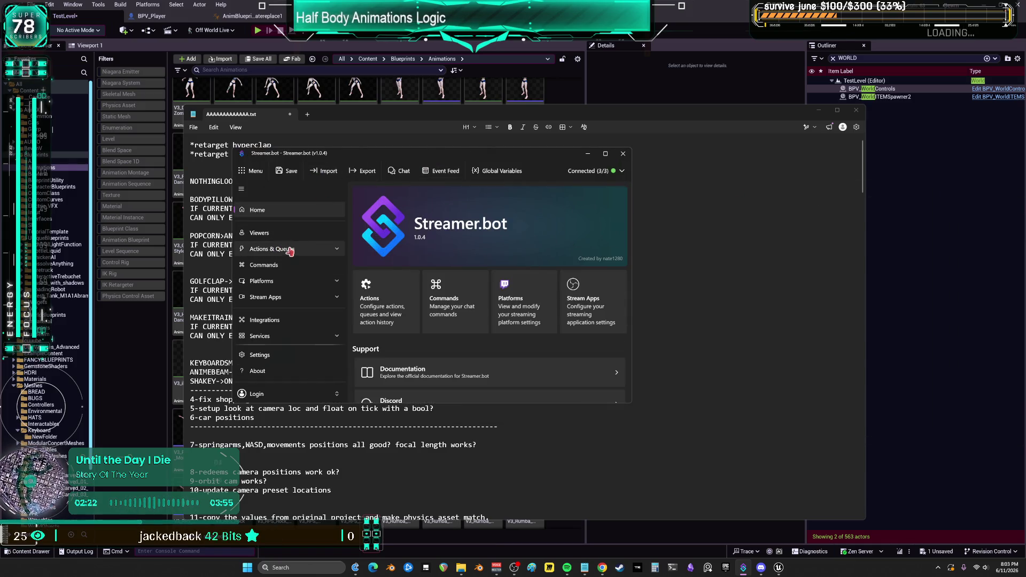
Step: Find the veg_6000_0 action in Streamer.bot and inspect its command trigger without changes
click(288, 250)
click(271, 265)
scroll(427, 294, down, 2)
scroll(429, 296, down, 10)
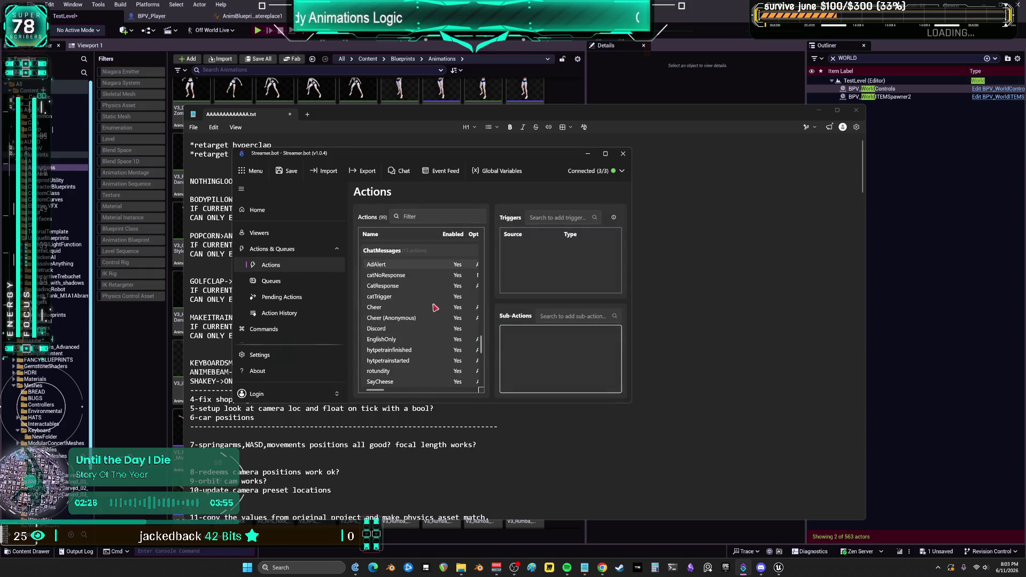
click(392, 296)
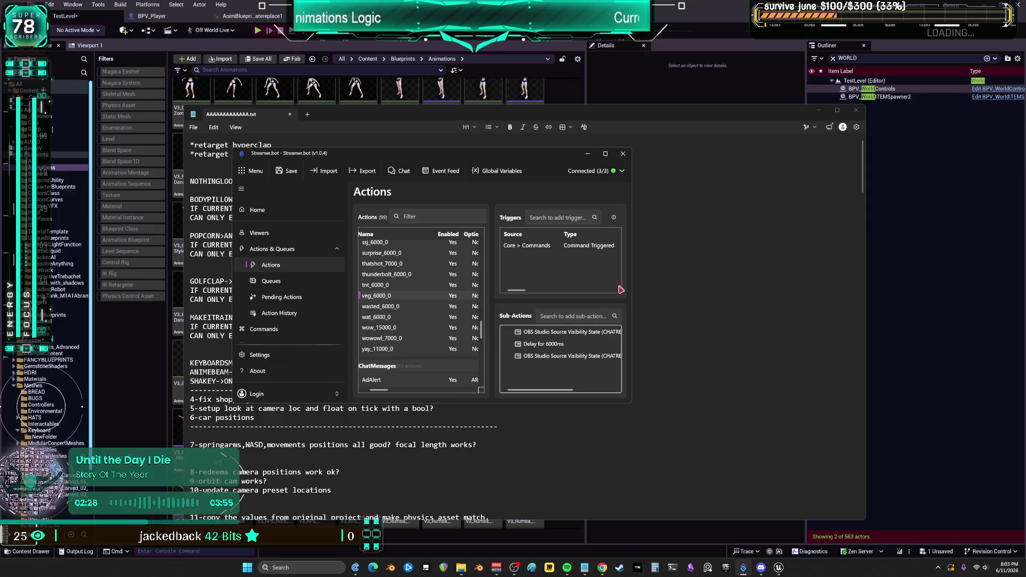
click(632, 259)
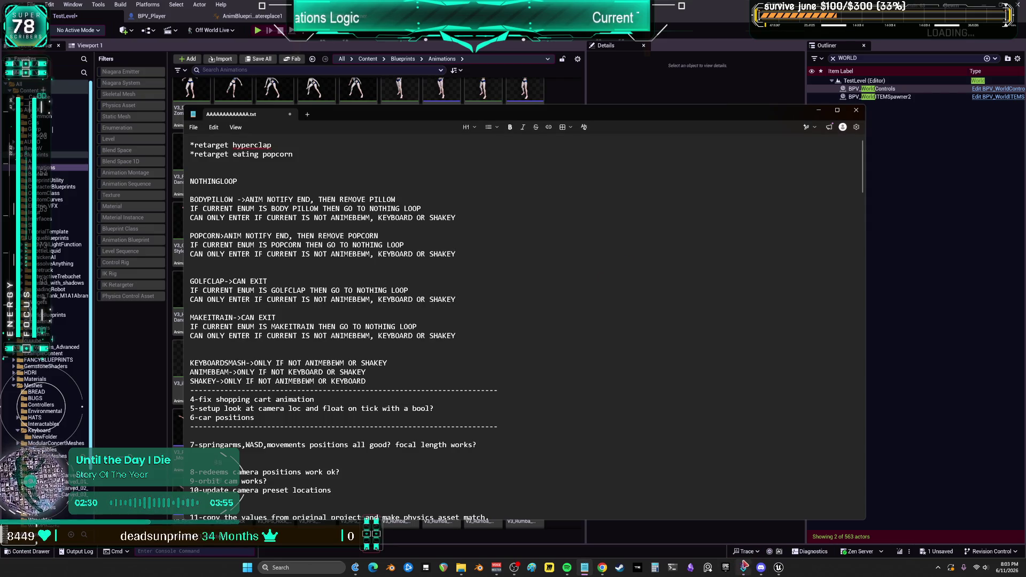
click(744, 565)
drag(634, 288, 773, 288)
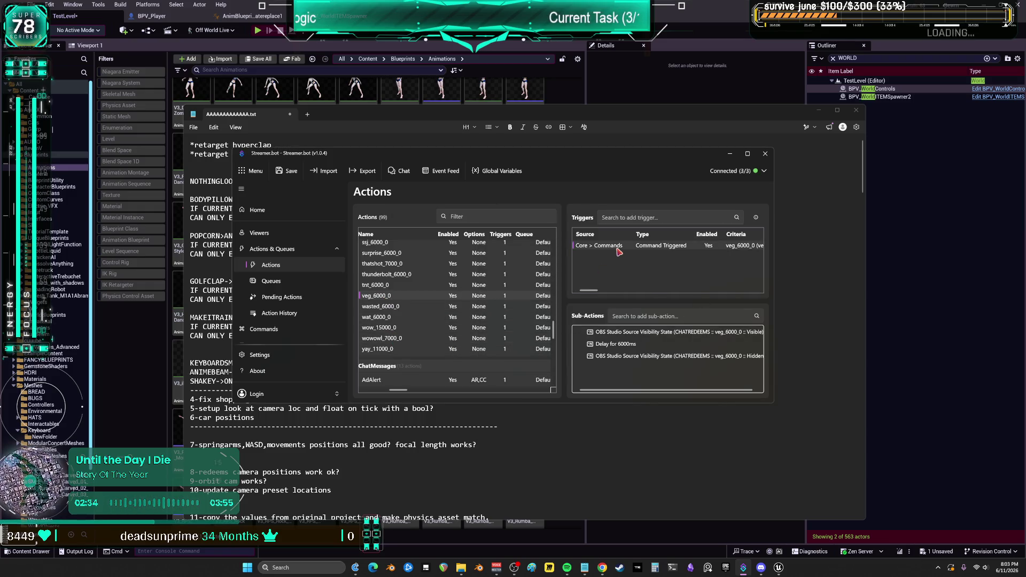
double_click(597, 247)
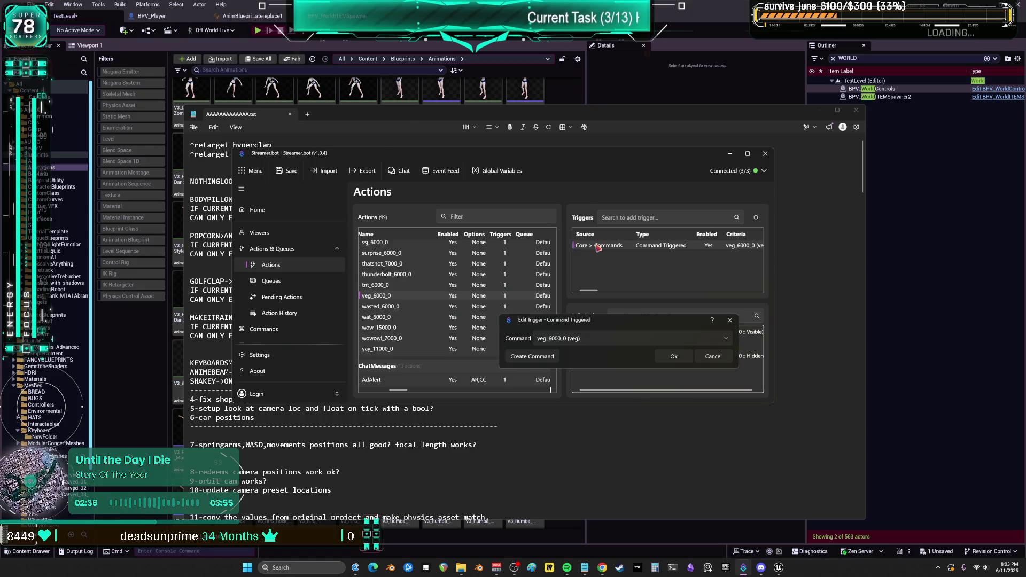
click(714, 357)
Step: Rename the veg_6000_0 command trigger 'veg' to 'juice', save it, and minimise Streamer.bot
click(279, 328)
scroll(414, 316, down, 15)
scroll(414, 315, down, 5)
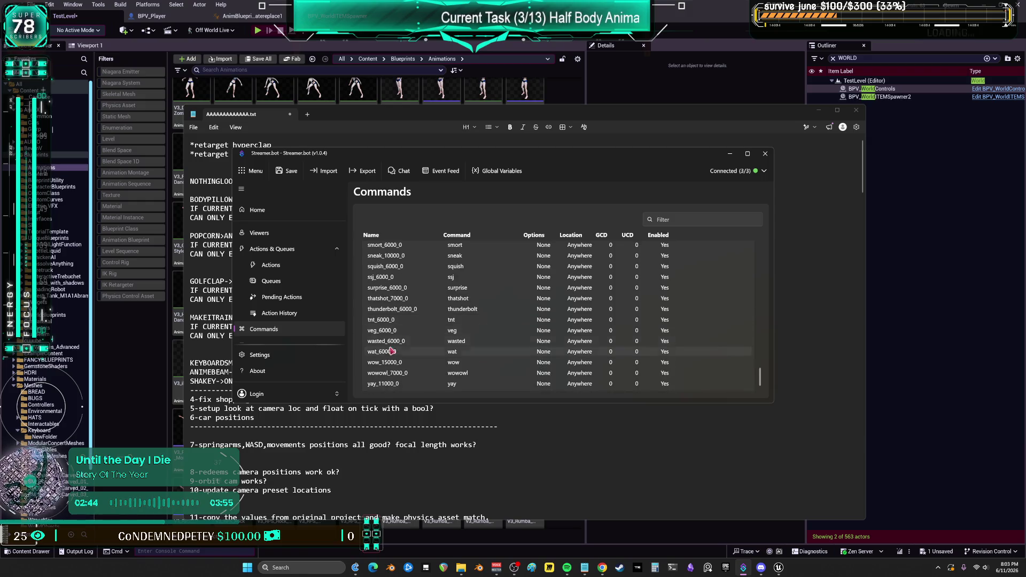
double_click(384, 335)
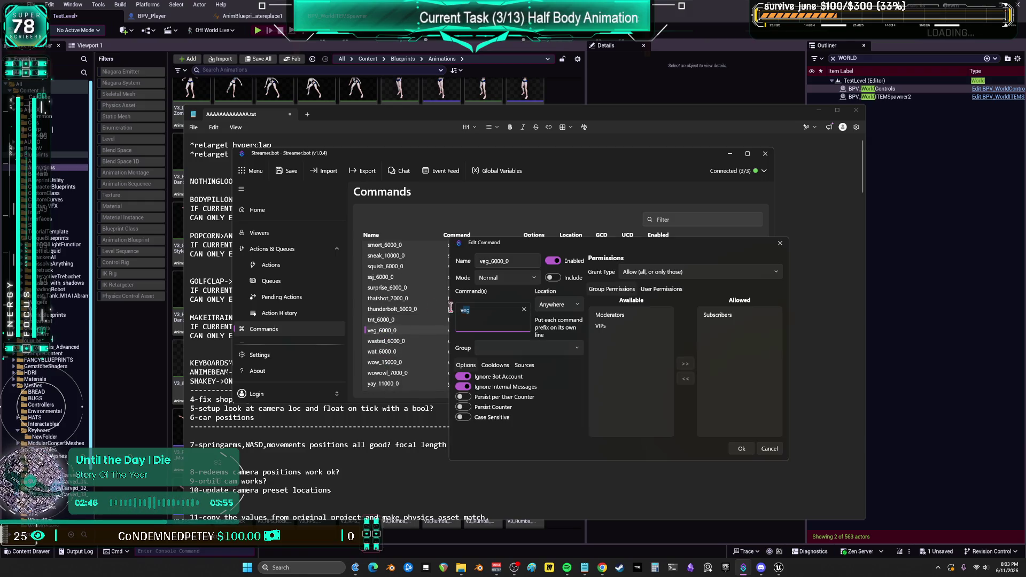
text(juice)
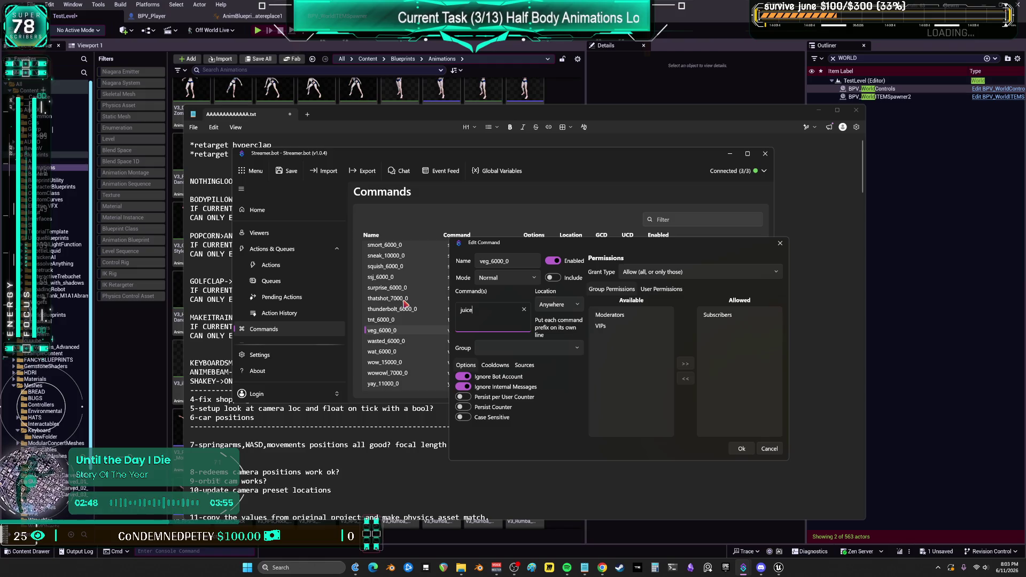
click(738, 450)
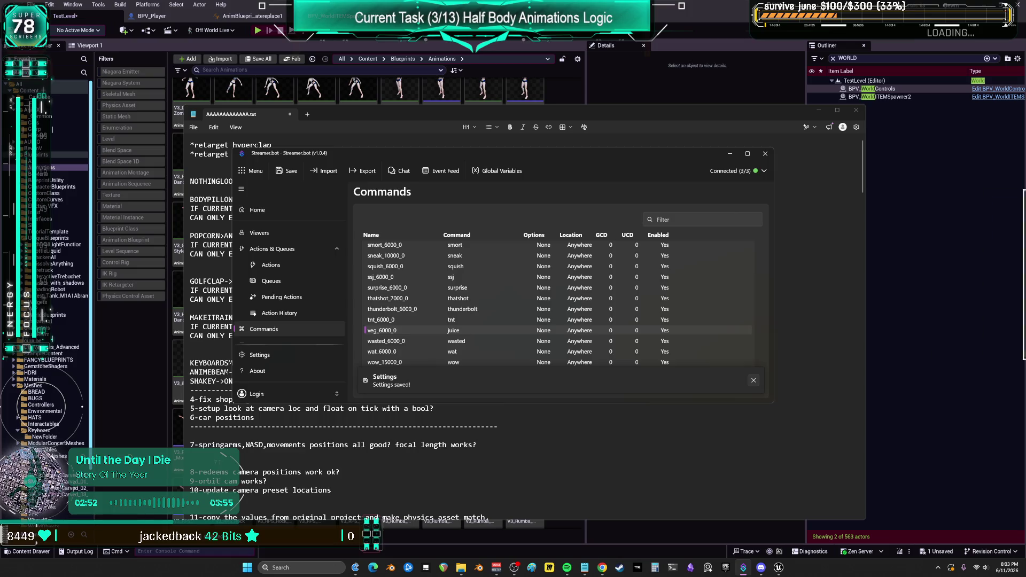
click(729, 153)
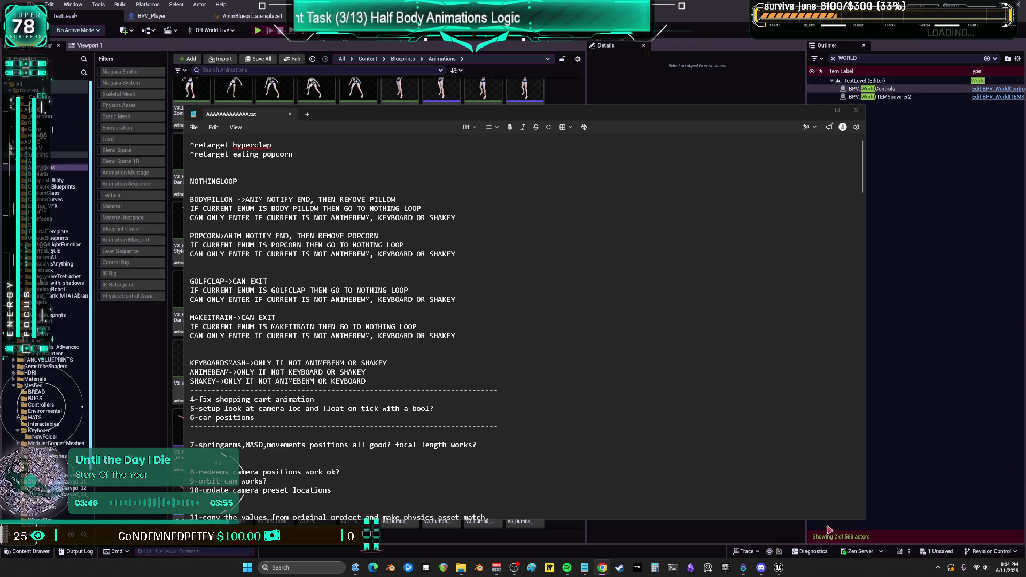
click(619, 567)
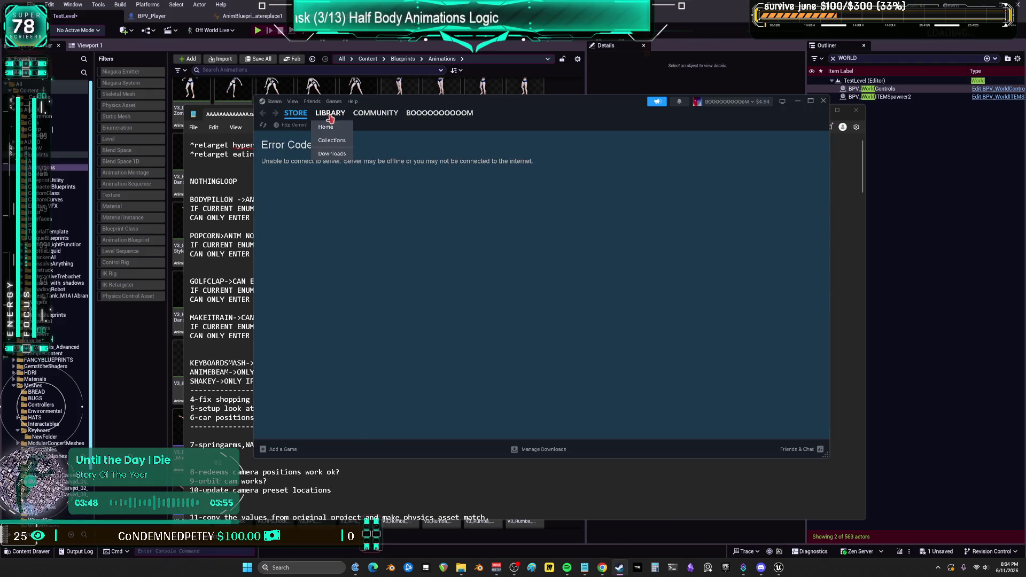
Step: Open Steam's Library home and launch Blender from the game list
click(330, 116)
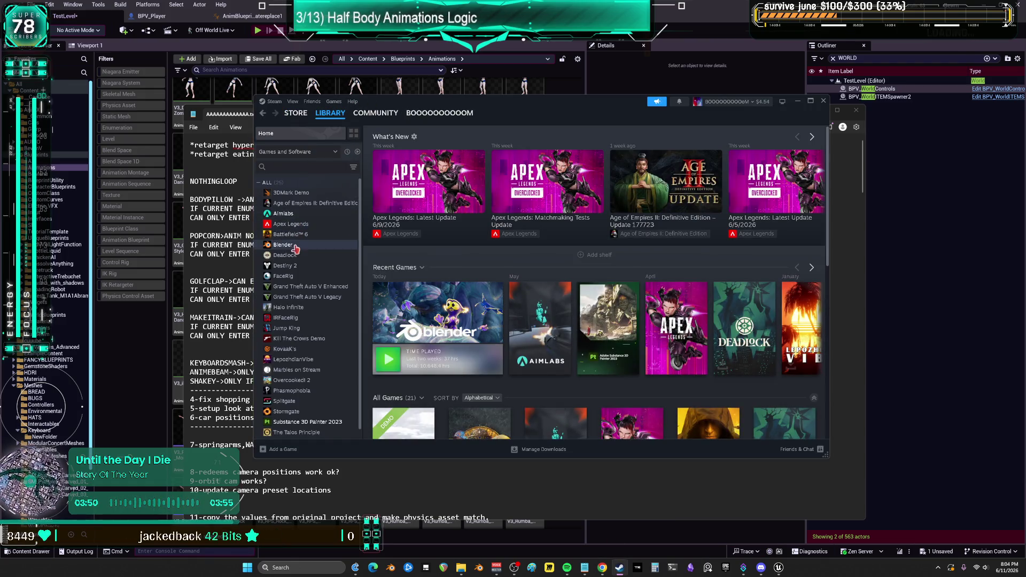
double_click(294, 246)
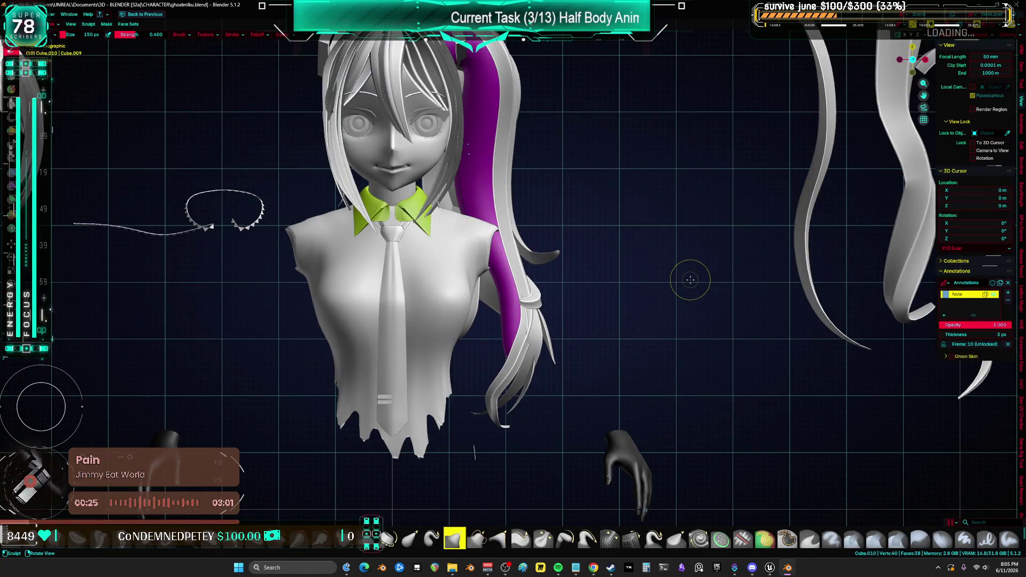
Step: Frame the bust in a three-quarter view and switch from Sculpt Mode to Object Mode
scroll(690, 280, down, 5)
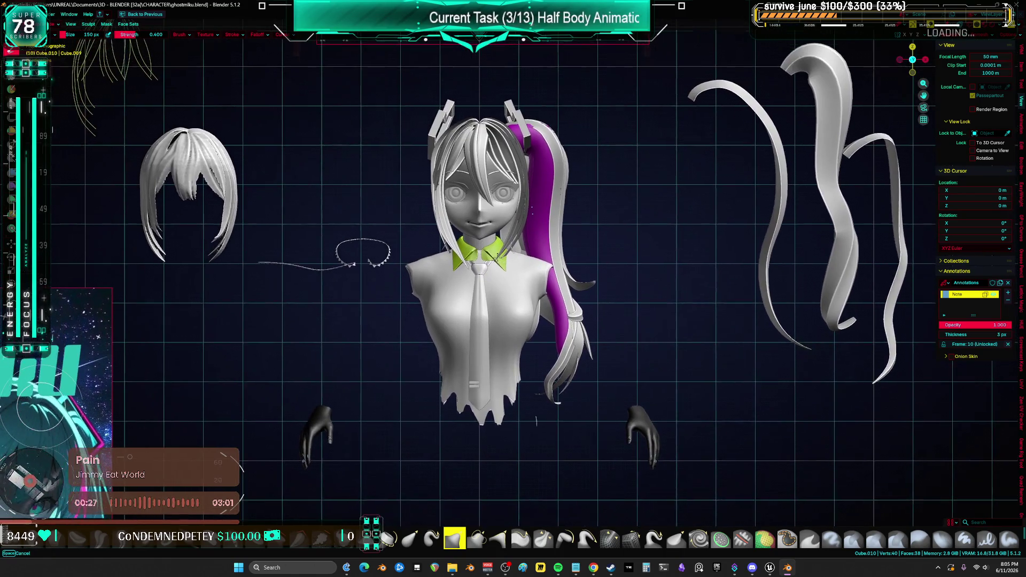
scroll(513, 272, down, 4)
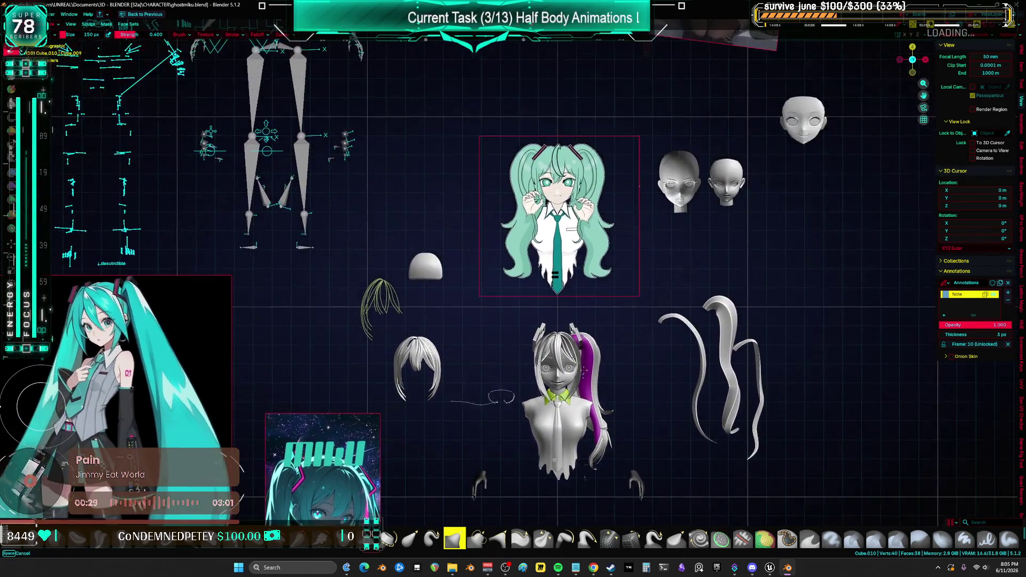
scroll(584, 369, up, 5)
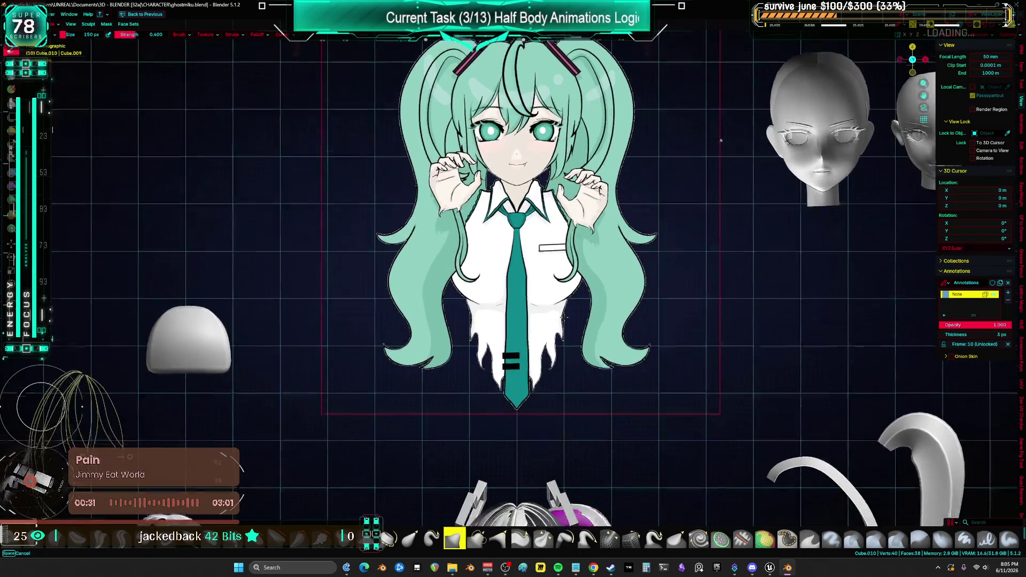
key(KP_1)
scroll(593, 277, up, 5)
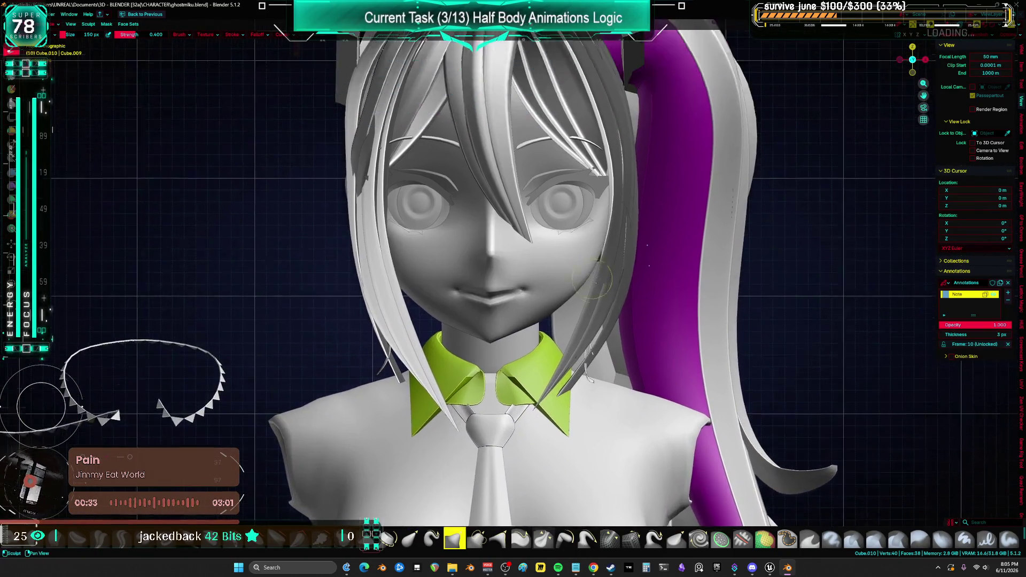
drag(593, 278, 481, 283)
scroll(481, 284, down, 3)
key(ctrl+Tab)
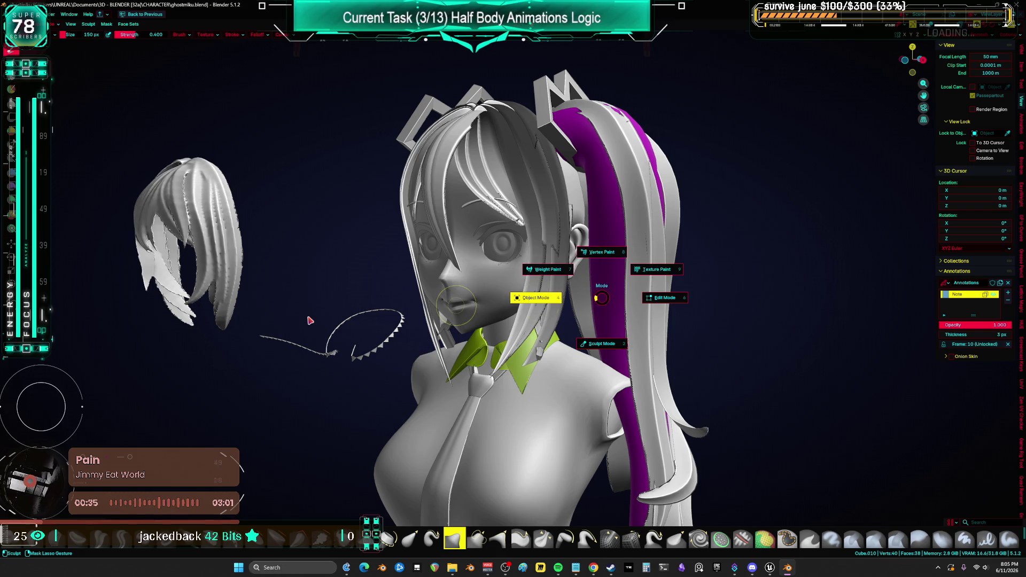
click(310, 321)
Step: Select the spiky stroke beside the bust in front view and try moving it along X
click(395, 340)
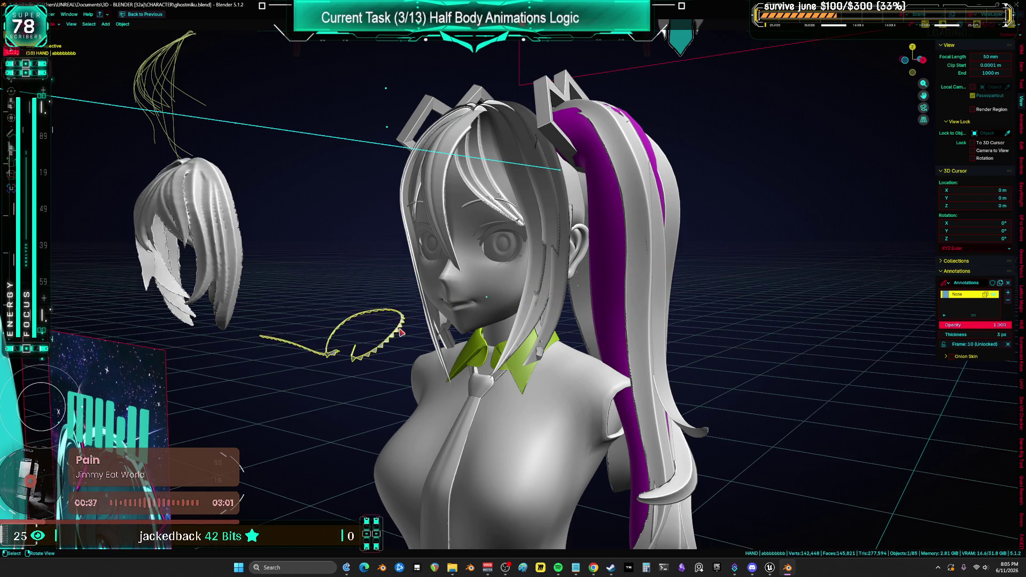
key(KP_1)
click(368, 359)
click(144, 366)
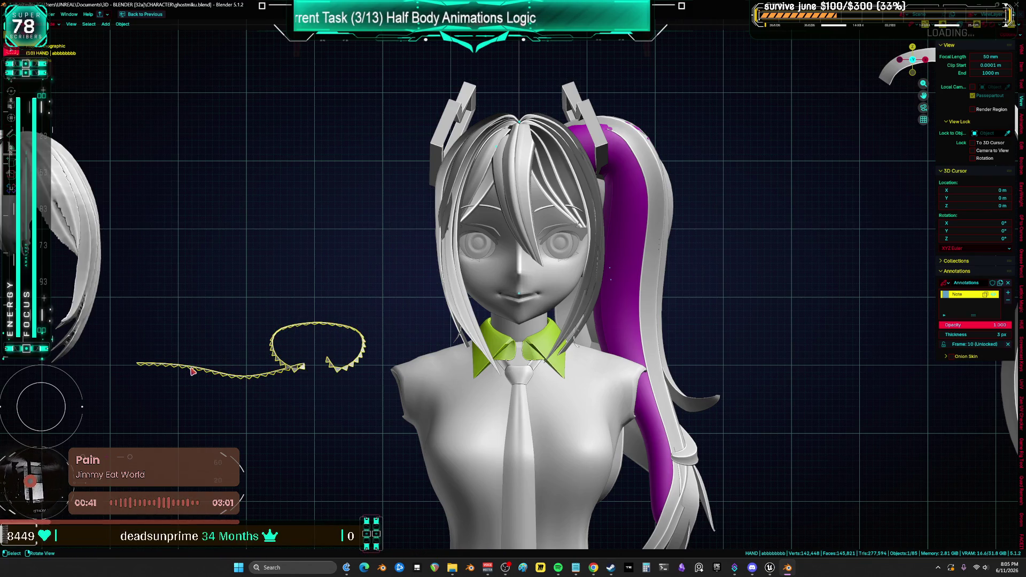
click(225, 369)
click(258, 365)
key(g)
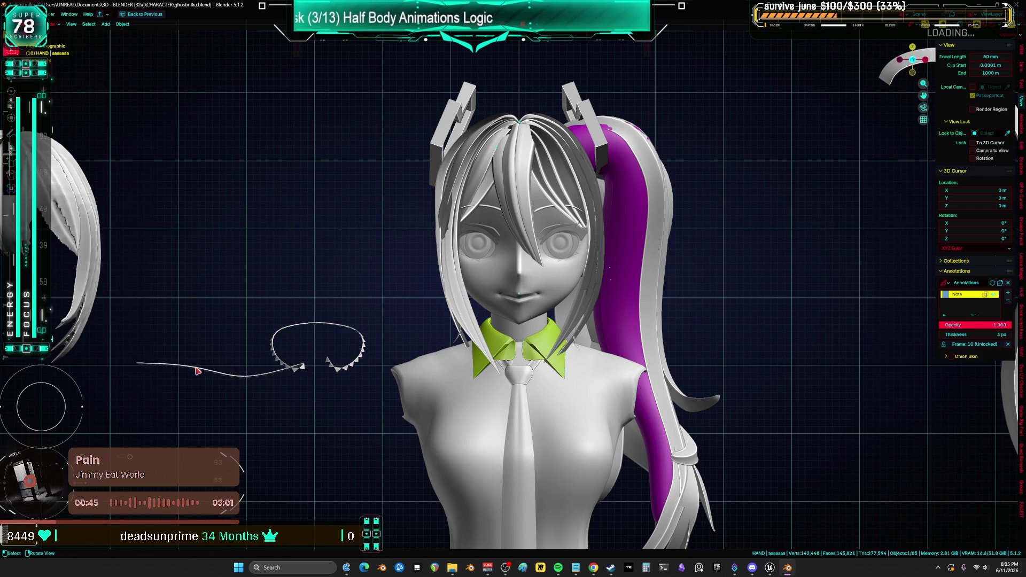
key(x)
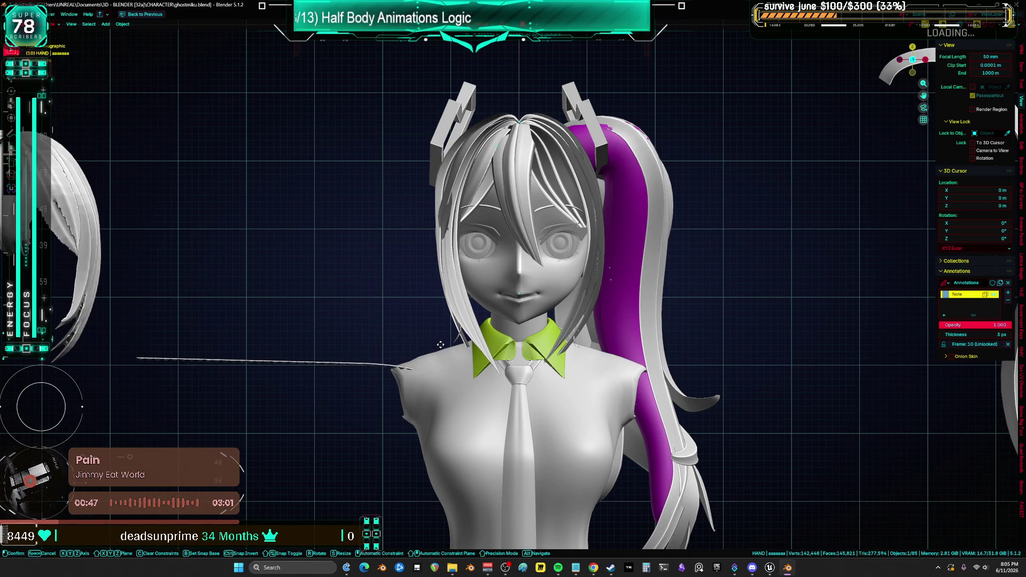
key(Escape)
Step: In wireframe shading, move the stroke up toward the neck, then return to solid shading
key(z)
click(390, 348)
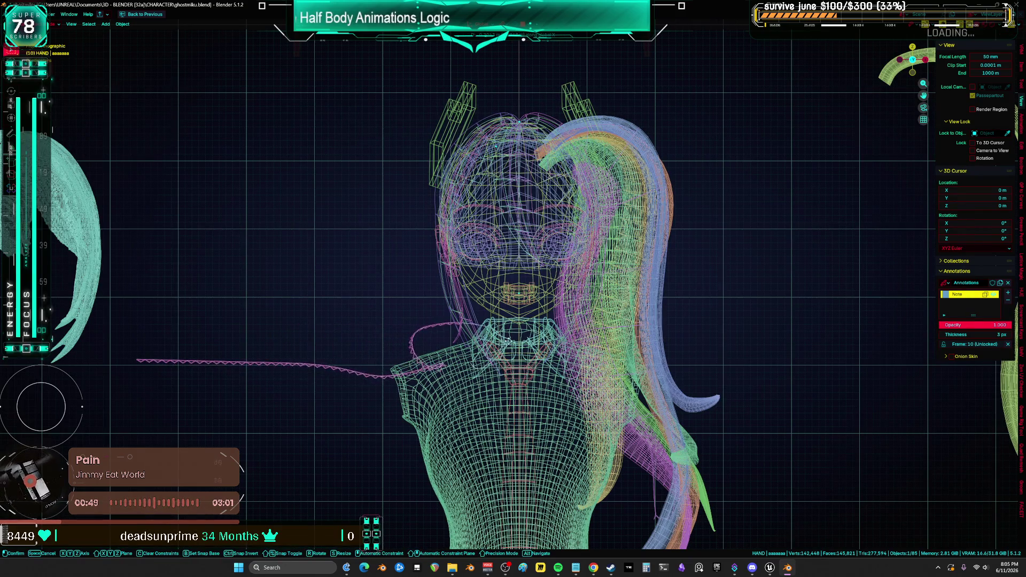
key(x)
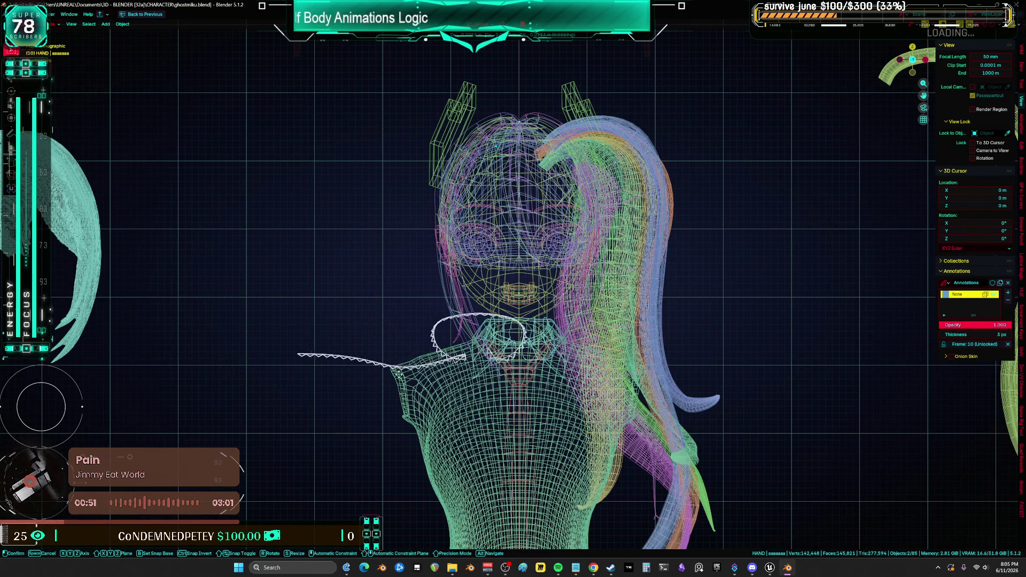
key(Escape)
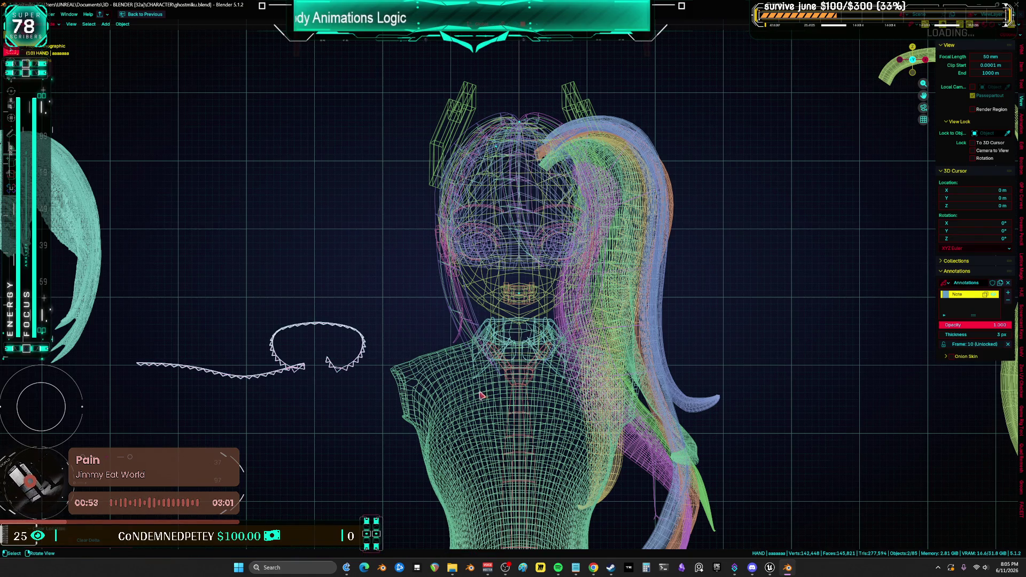
scroll(481, 393, up, 3)
key(g)
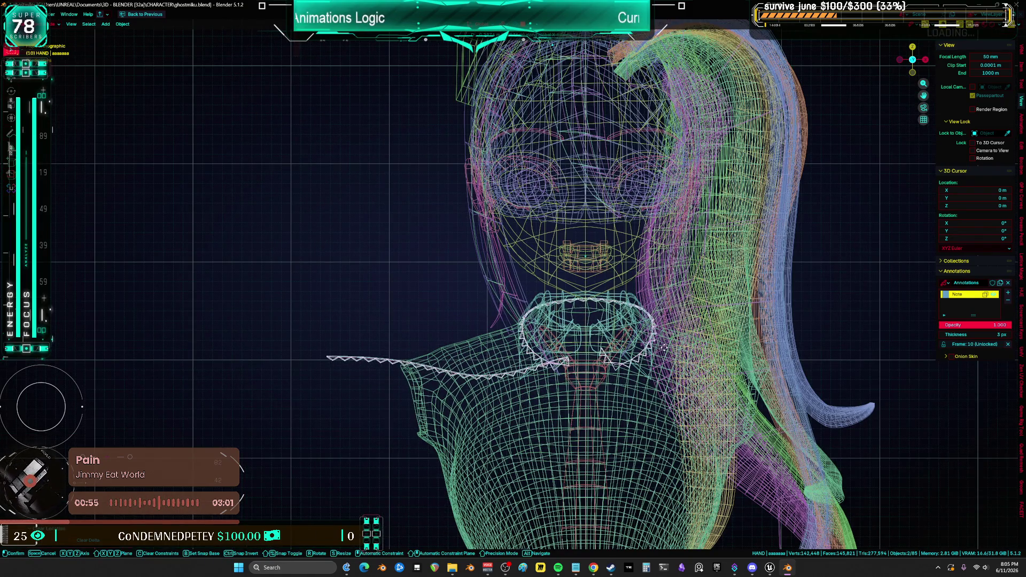
key(shift+z)
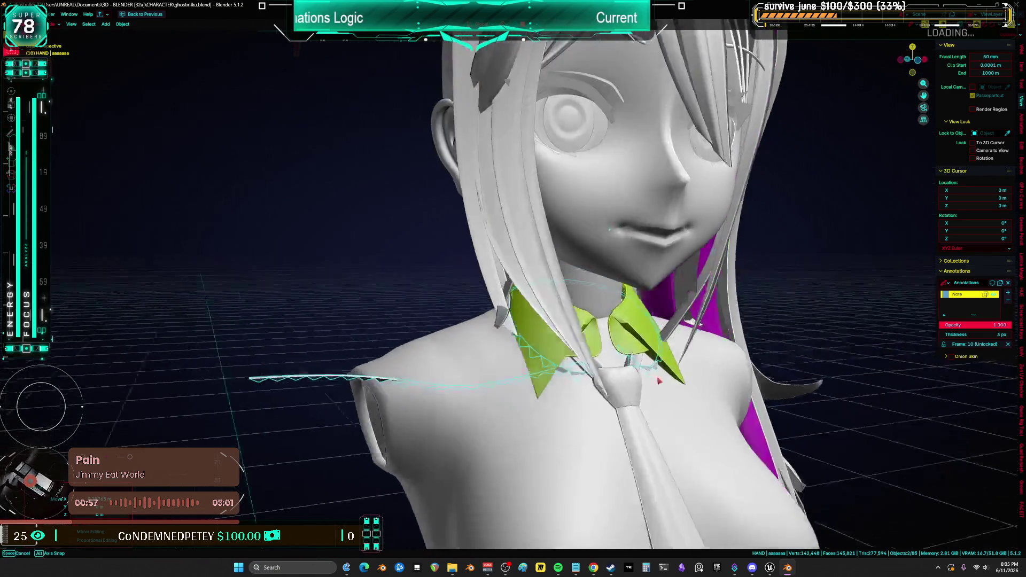
Step: Orbit around the collar and hair, then select and frame the eyelash outlines around the eyes
scroll(619, 369, up, 3)
drag(618, 369, 621, 342)
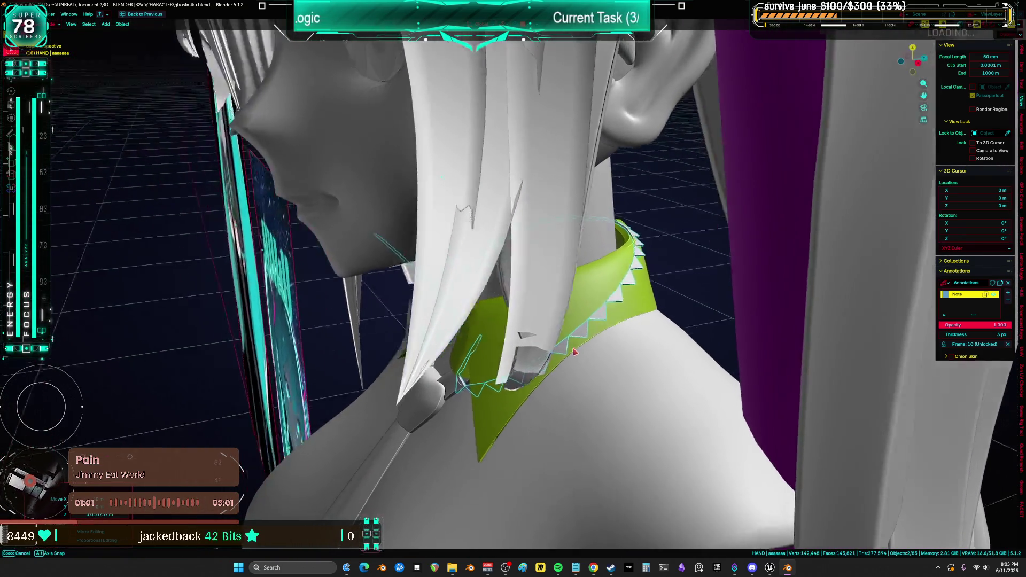
scroll(624, 327, down, 6)
key(KP_1)
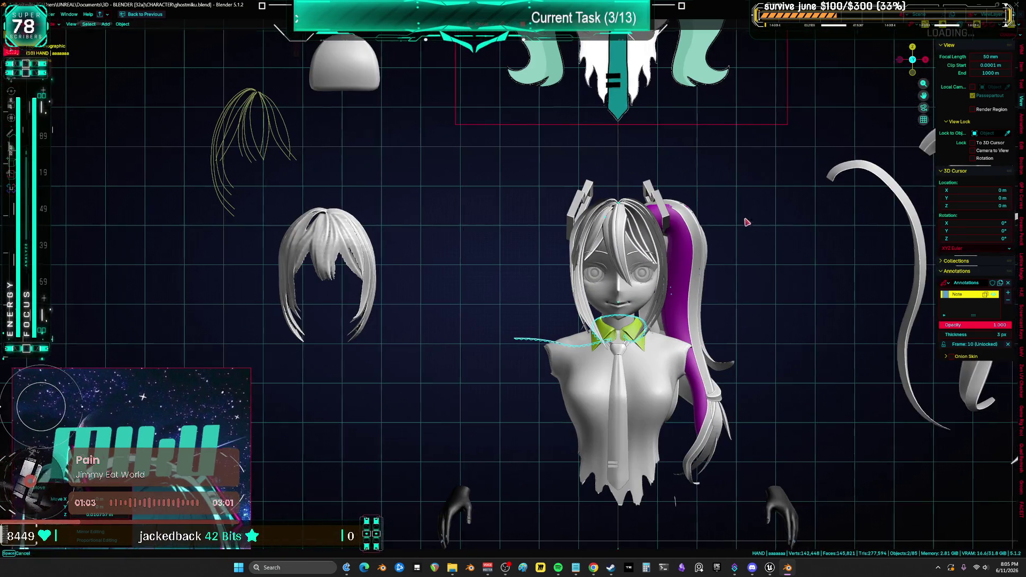
scroll(660, 305, up, 2)
scroll(659, 306, down, 8)
mouse_move(592, 300)
mouse_down()
mouse_move(529, 353)
mouse_move(412, 279)
mouse_move(513, 299)
mouse_move(578, 288)
mouse_move(537, 268)
mouse_move(756, 284)
mouse_move(588, 226)
mouse_up()
click(535, 133)
key(KP_Decimal)
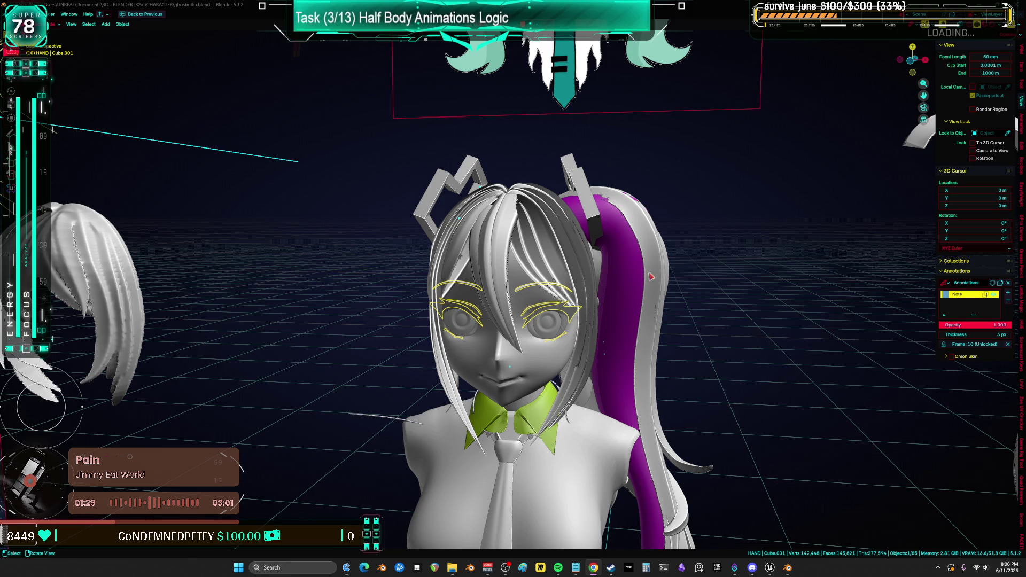
Step: Select the loose hair piece on the left and move it left along X in front view
drag(325, 298, 155, 260)
click(156, 260)
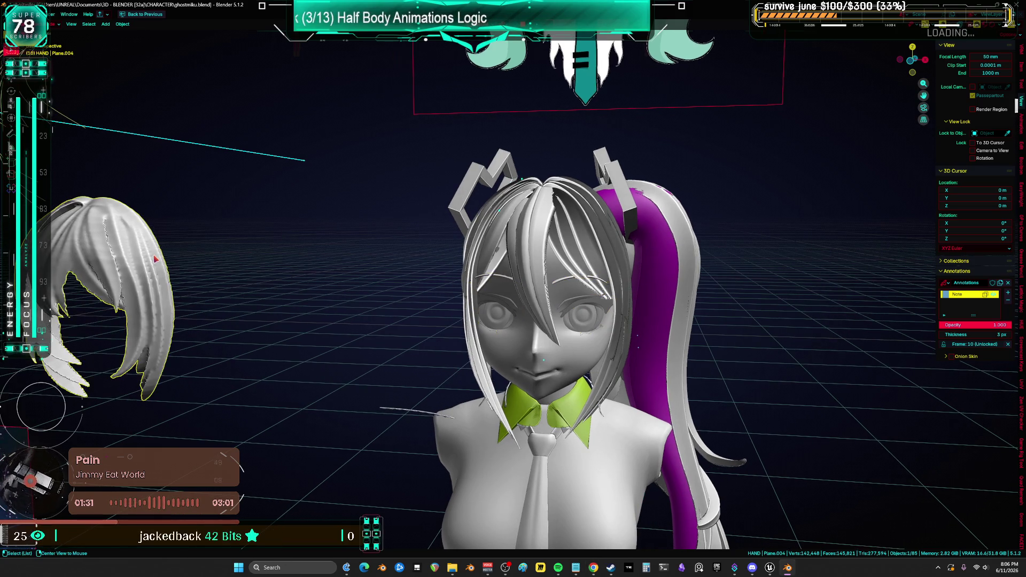
key(KP_1)
key(g)
key(x)
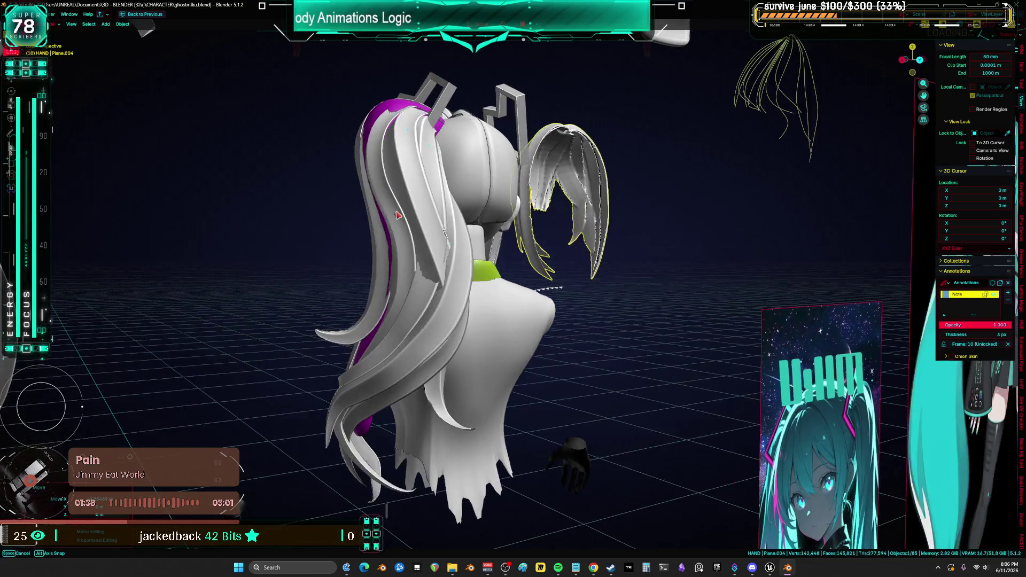
drag(398, 215, 381, 211)
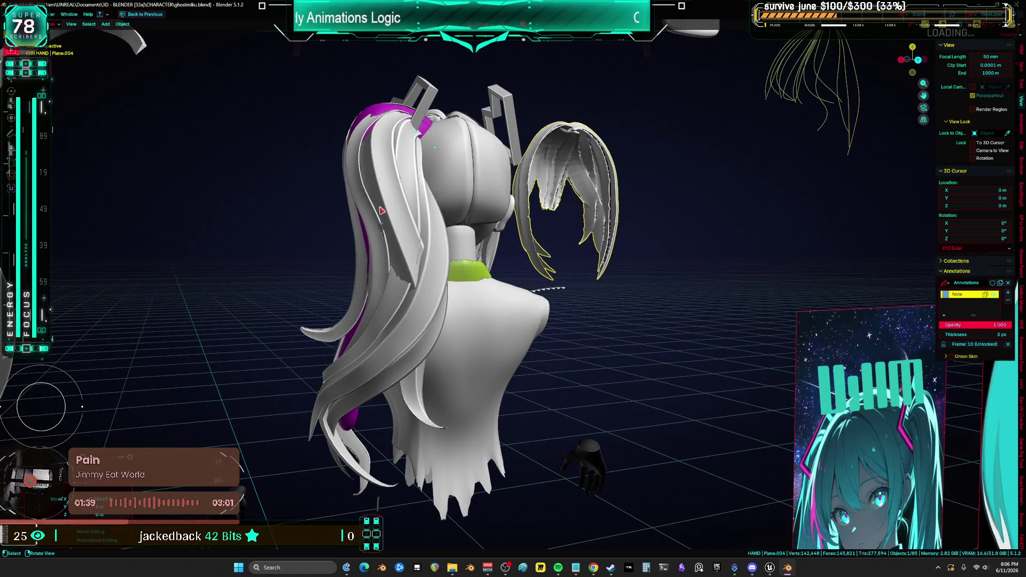
key(KP_1)
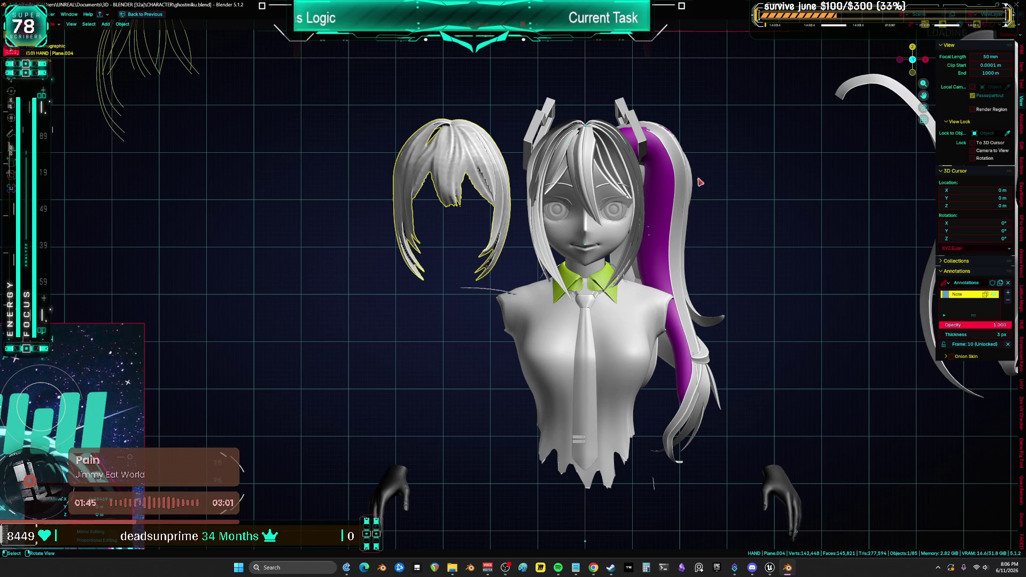
Step: Edit the eyelash mesh Cube.001, select all its vertices, and cancel moving them
scroll(625, 199, up, 5)
click(584, 207)
scroll(584, 208, up, 4)
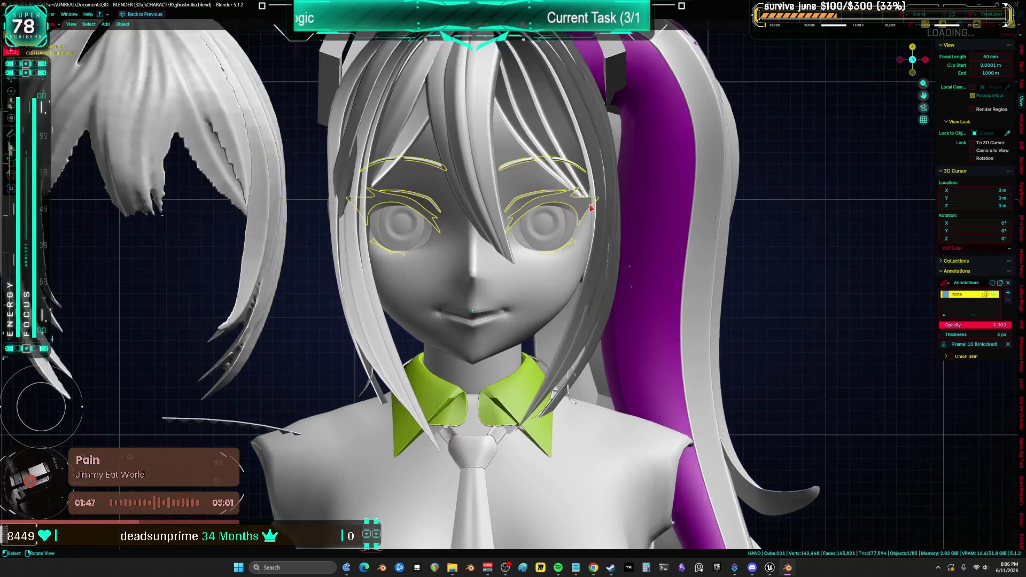
key(Tab)
drag(588, 224, 590, 231)
key(a)
key(g)
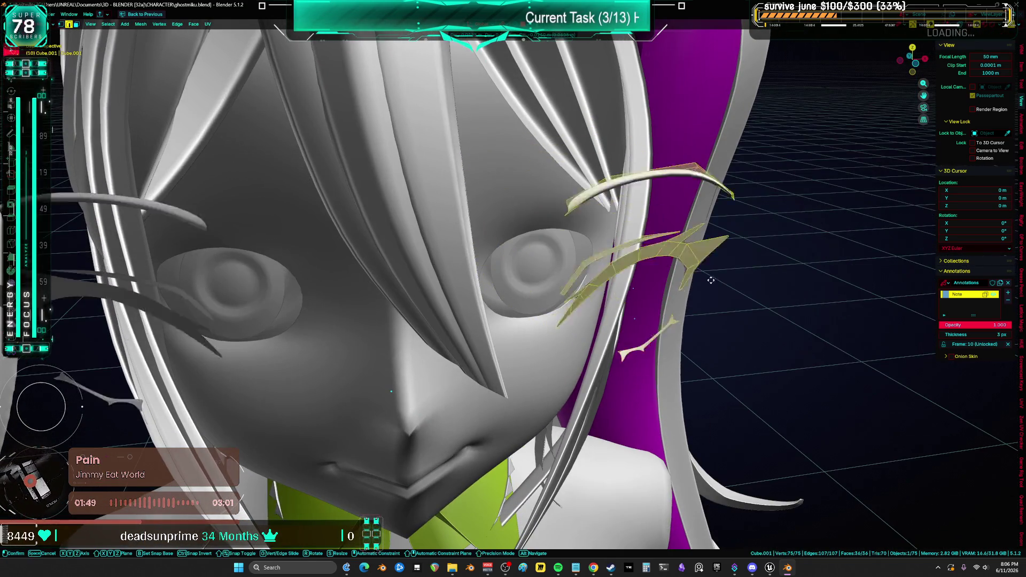
key(Escape)
Step: Return to Object Mode in front orthographic view, leave Blender, and close the Steam library
key(Tab)
scroll(551, 294, down, 5)
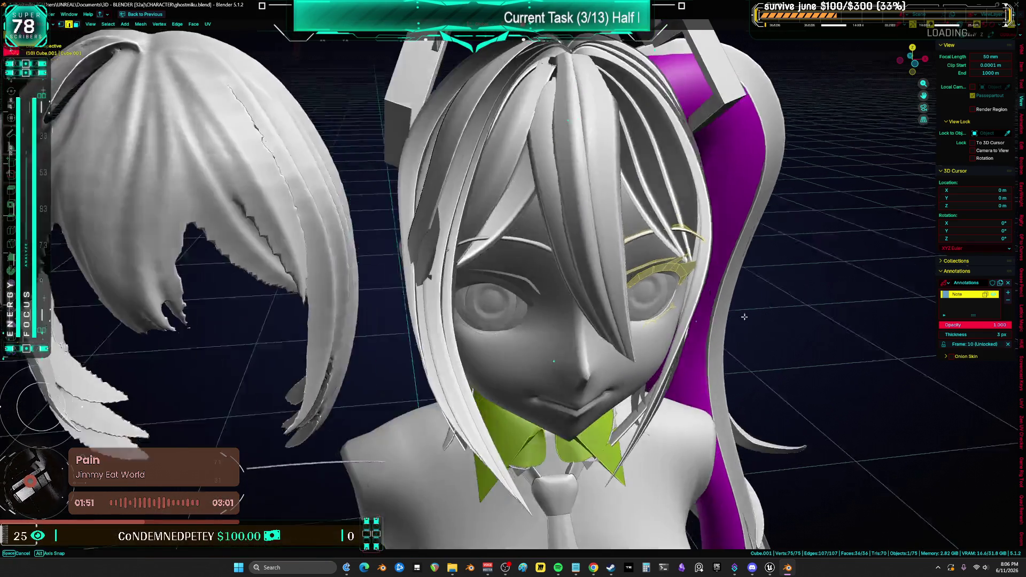
key(KP_1)
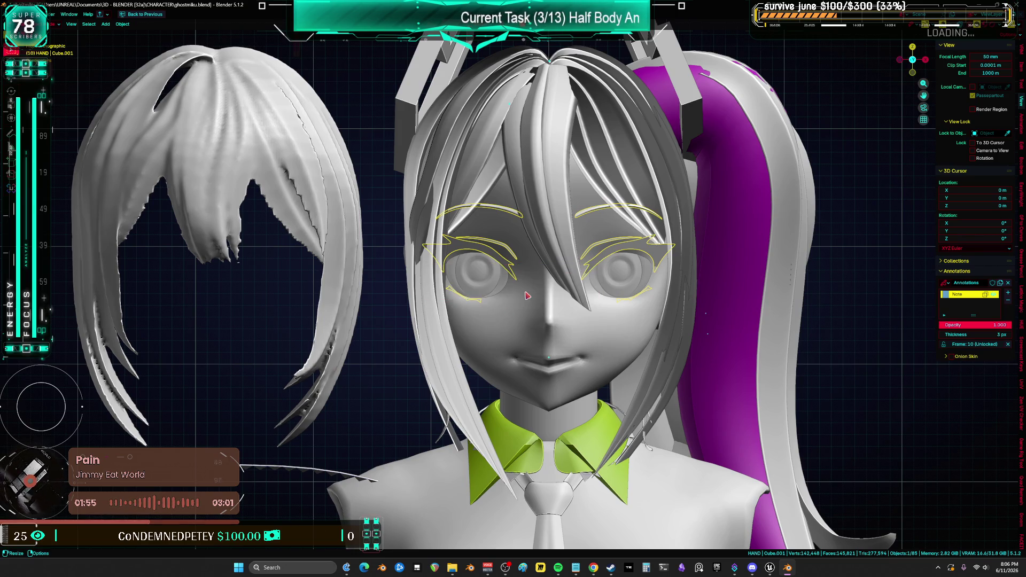
key(alt+Tab)
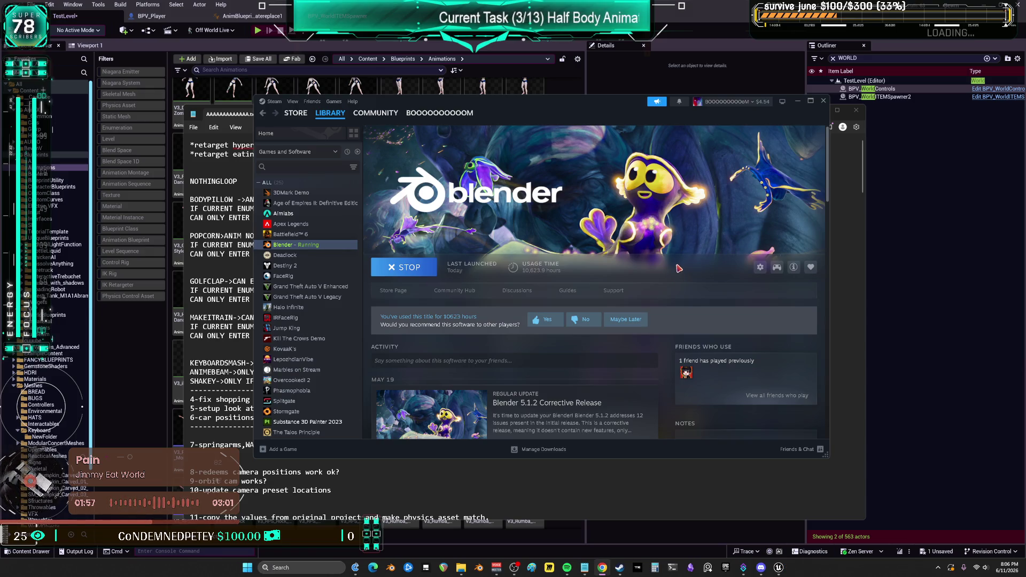
click(824, 100)
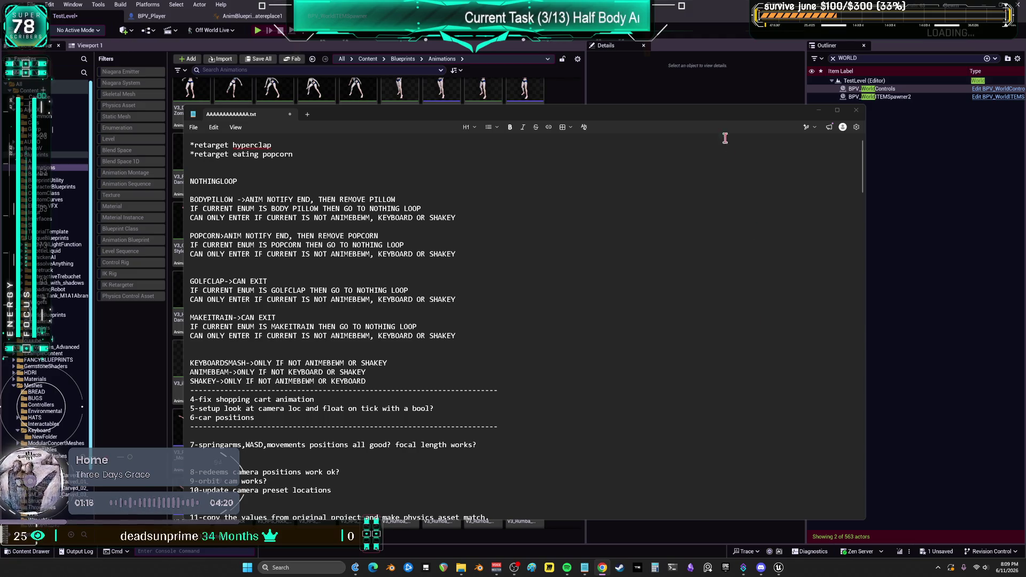
Step: Return to BPV_Player's event graph in Unreal and pan to the Spawner event nodes
click(650, 90)
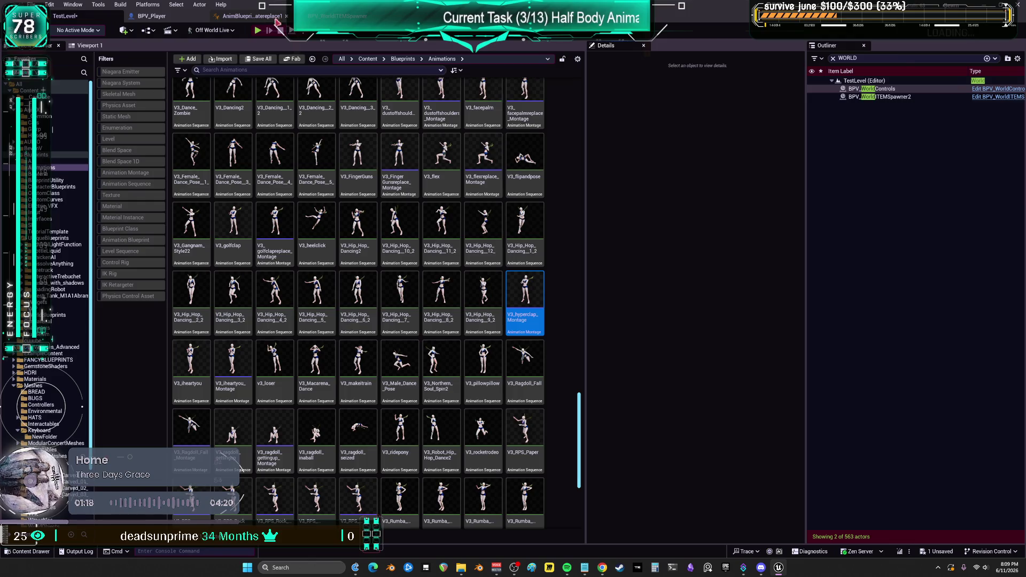
click(277, 21)
click(155, 16)
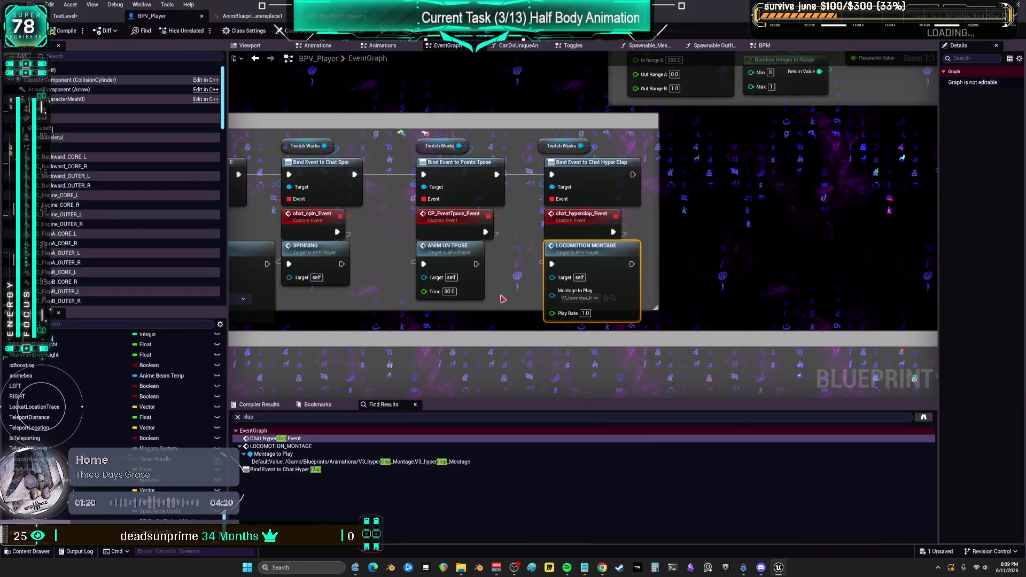
drag(471, 259, 588, 214)
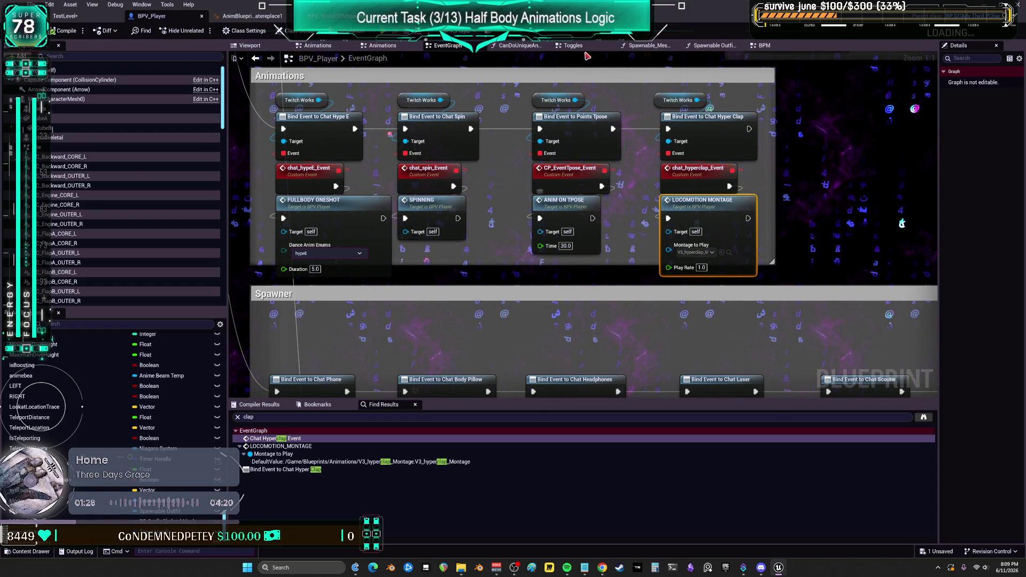
scroll(510, 235, down, 3)
drag(605, 137, 620, 267)
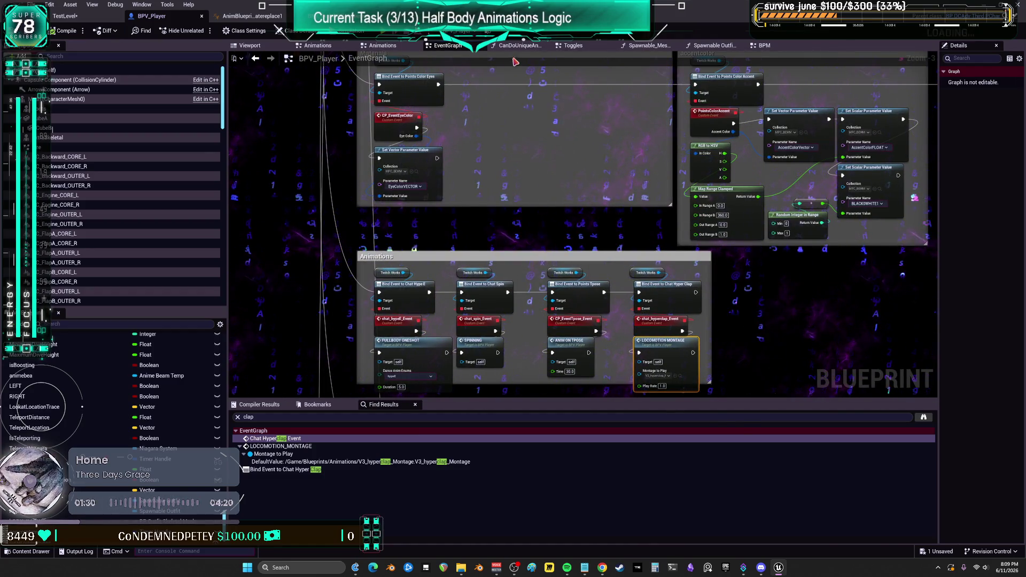
drag(665, 236, 579, 76)
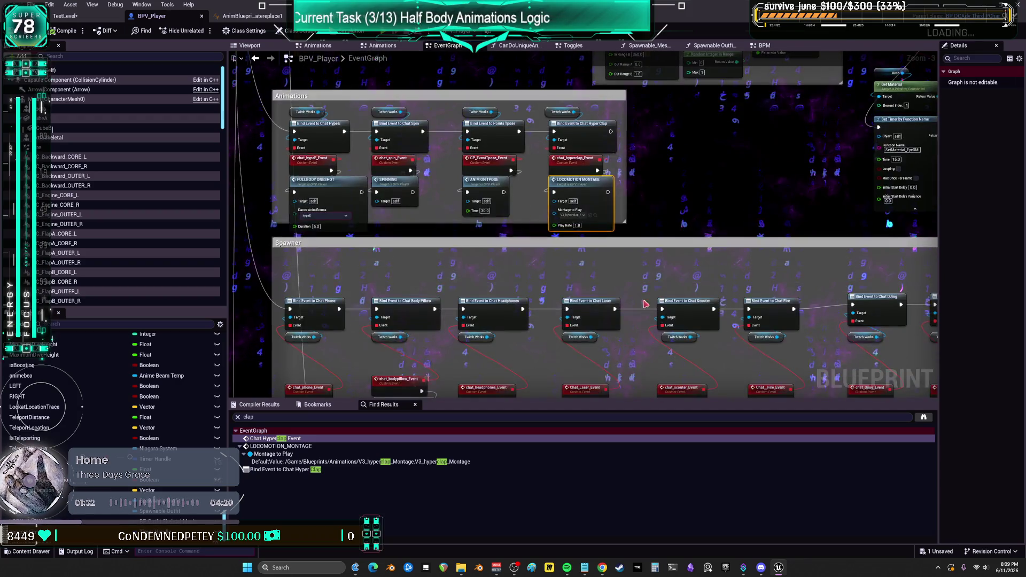
drag(645, 304, 624, 150)
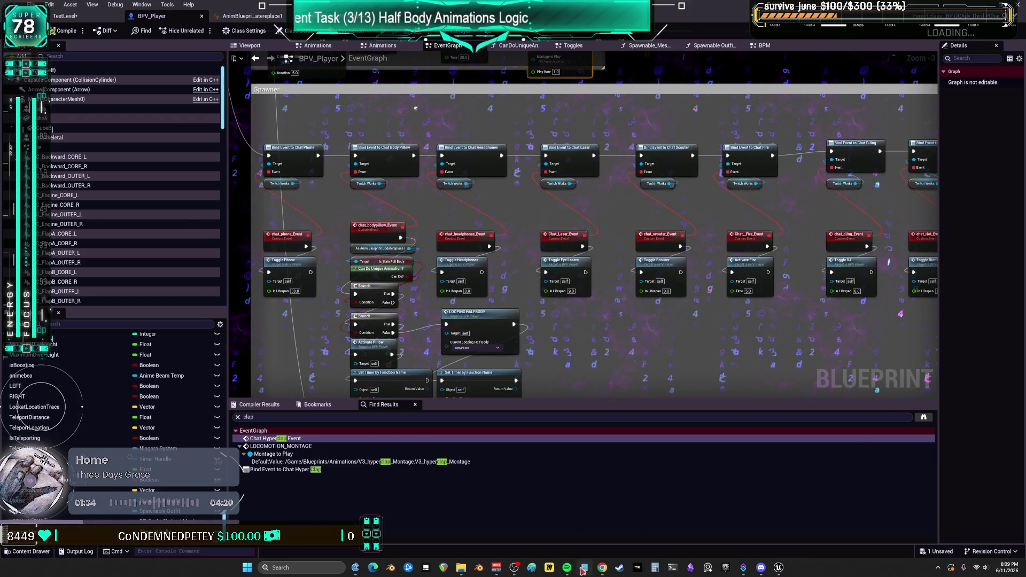
Step: Search Find Results for 'body' and jump to the chat_bodypillow_Event node
click(584, 568)
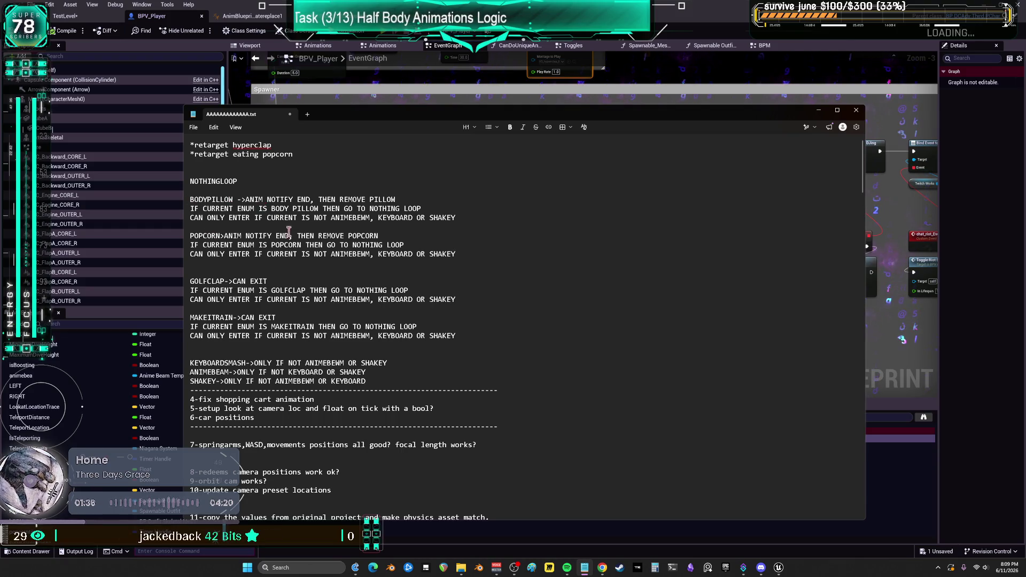
click(902, 273)
click(307, 418)
text(body)
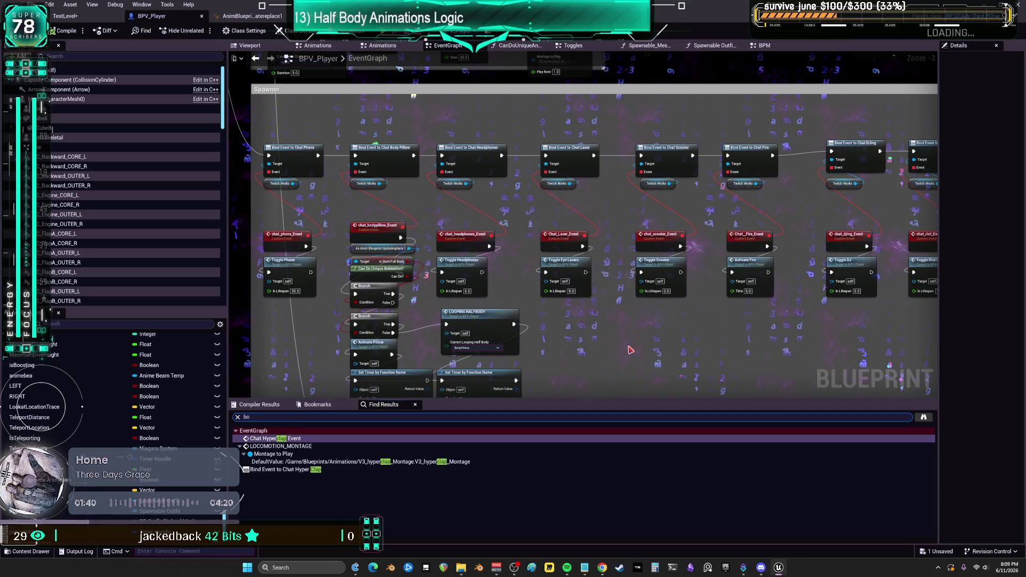
key(Return)
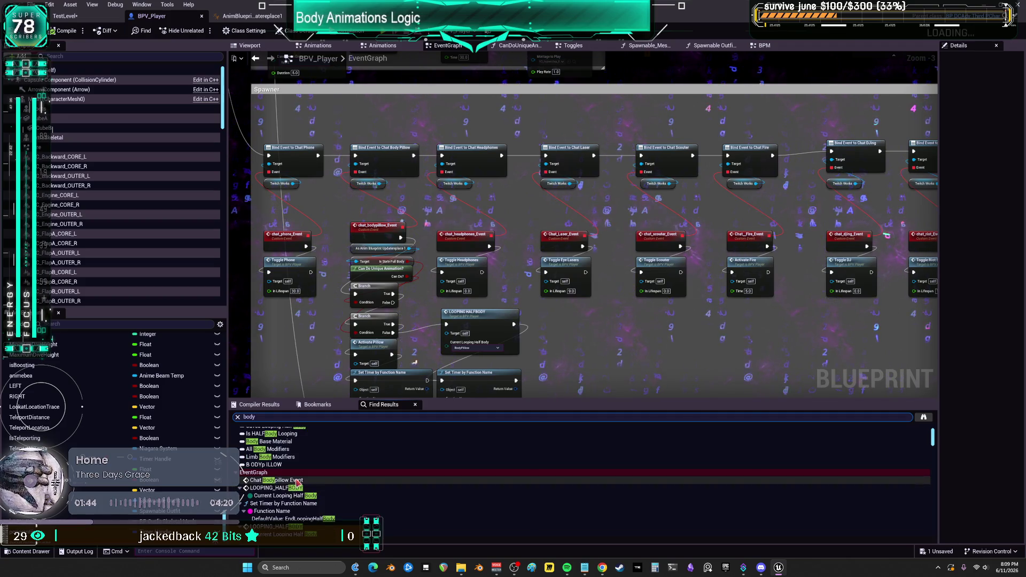
double_click(278, 480)
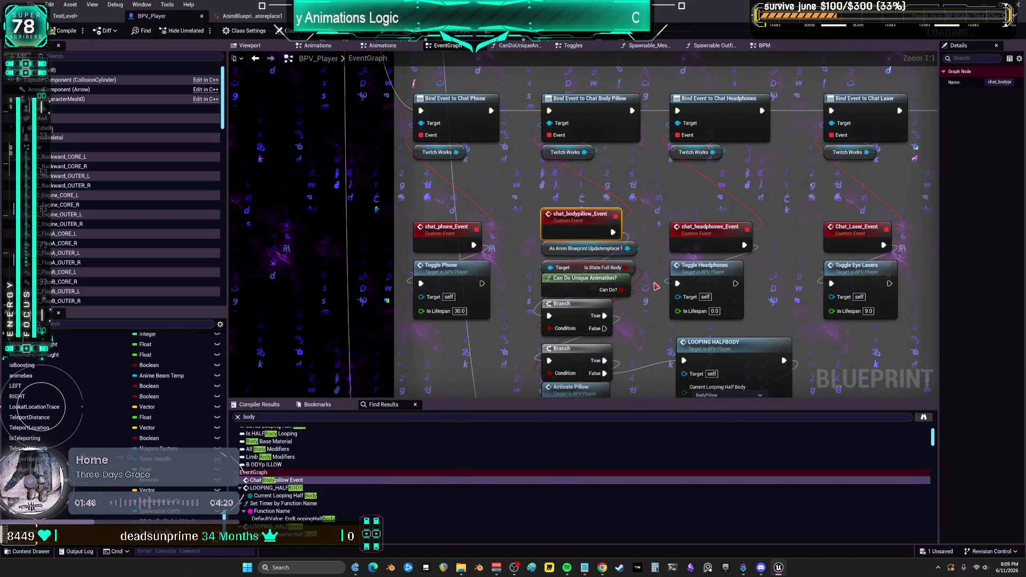
Step: Pan the graph to bring the Set Timer by Function Name nodes into view
scroll(636, 267, up, 4)
mouse_move(619, 241)
mouse_down()
mouse_move(591, 271)
mouse_move(575, 67)
mouse_up()
scroll(566, 75, down, 4)
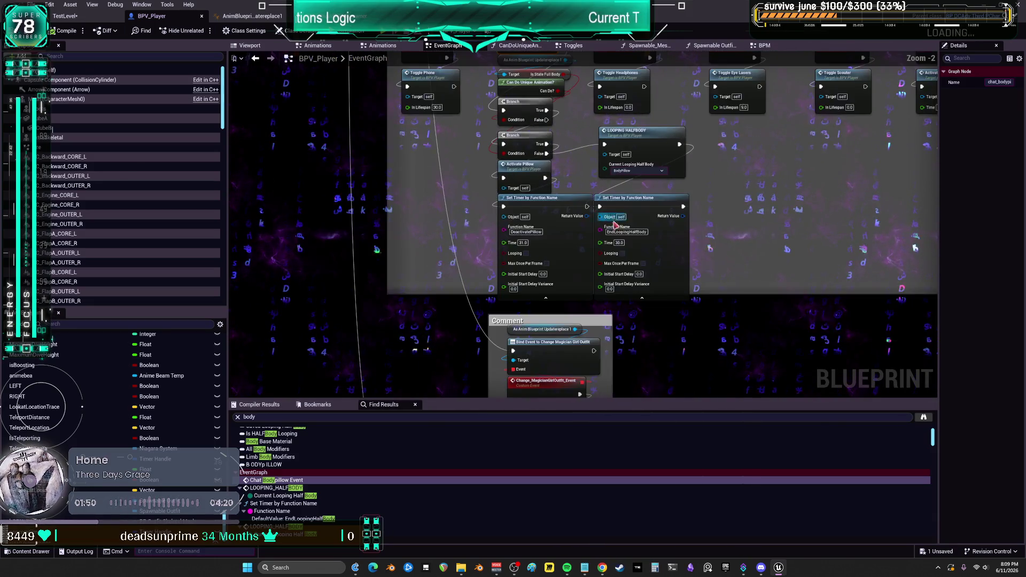
drag(548, 185, 413, 214)
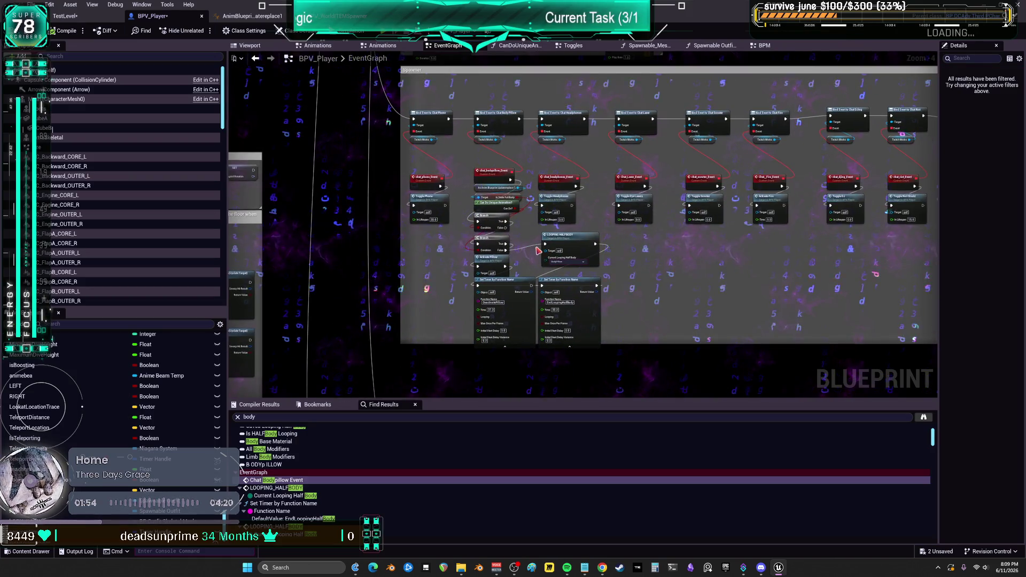
Step: Select the popcorn node group with its comment and move it out of the Spawner box
drag(546, 247, 297, 266)
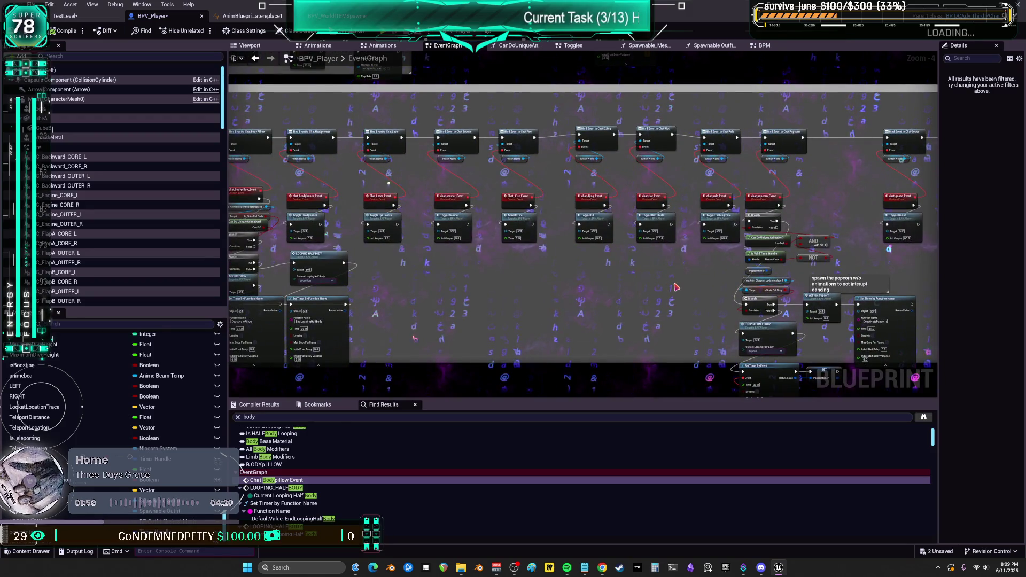
drag(676, 287, 685, 244)
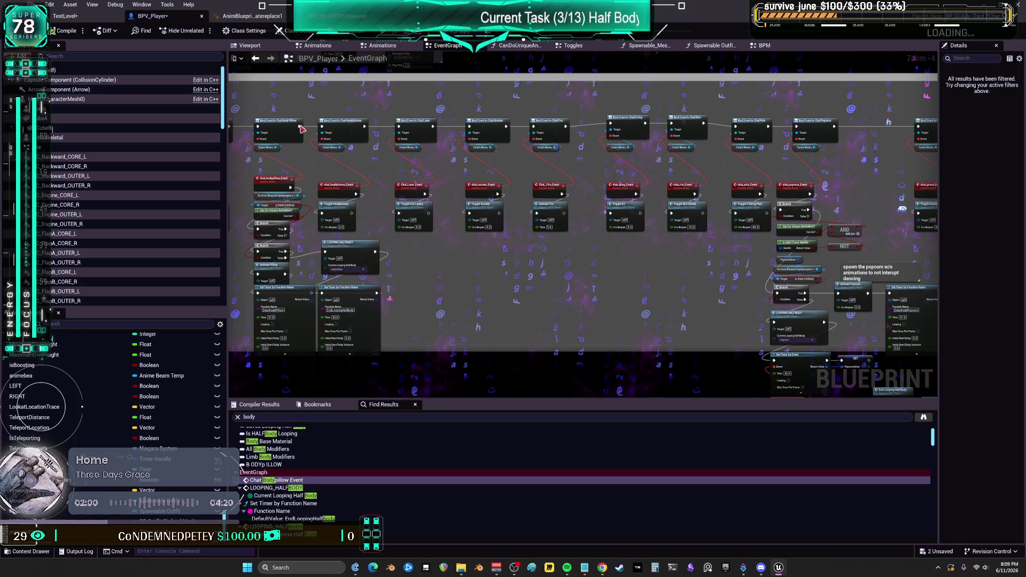
drag(638, 130, 477, 131)
scroll(666, 157, up, 1)
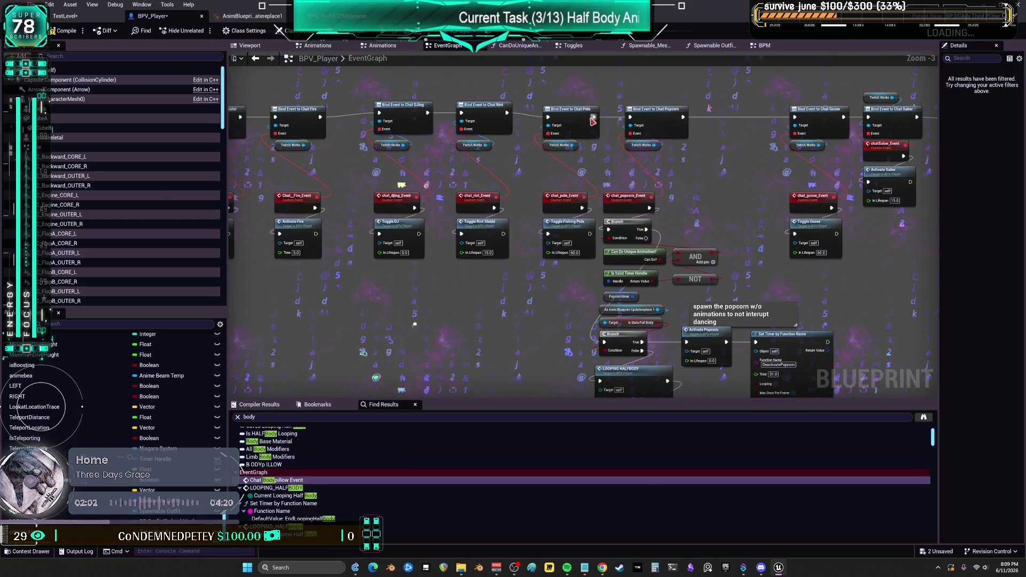
scroll(684, 126, down, 4)
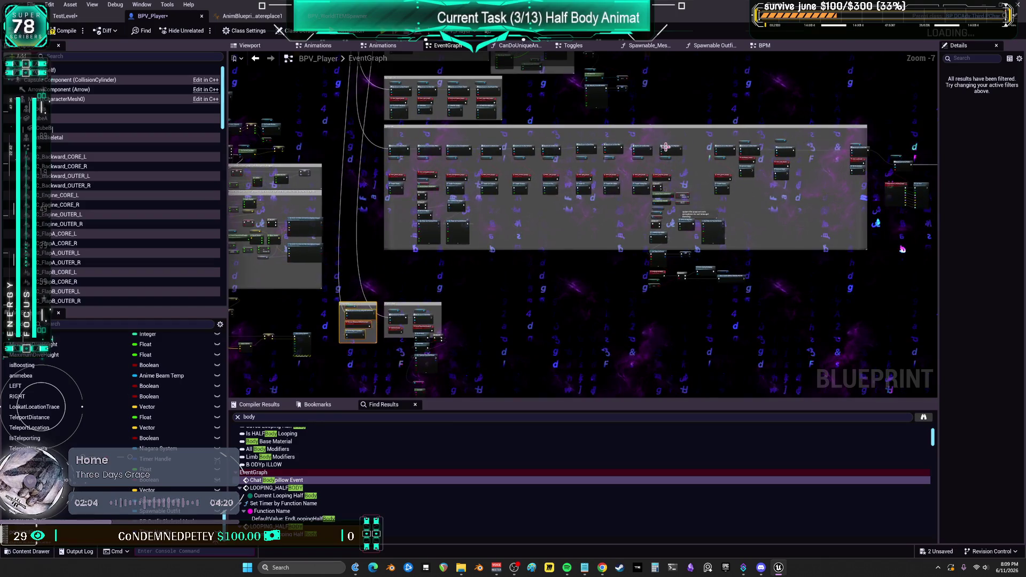
mouse_move(690, 296)
mouse_down()
mouse_move(665, 262)
mouse_move(648, 143)
mouse_up()
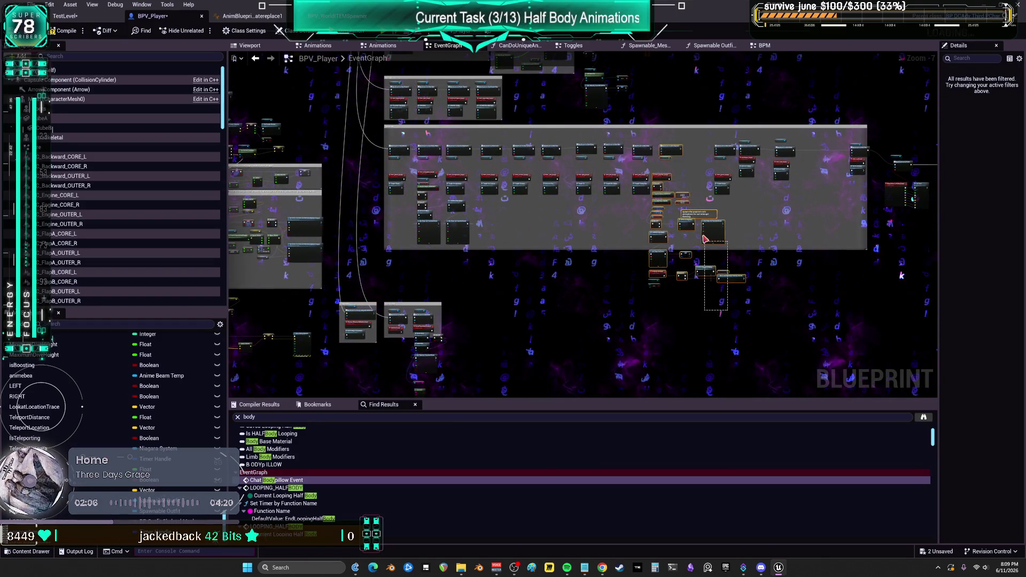
drag(712, 233, 645, 317)
Step: Shift the selected event node row right, nudging the Headphones, Laser and Scouter columns
scroll(606, 170, up, 2)
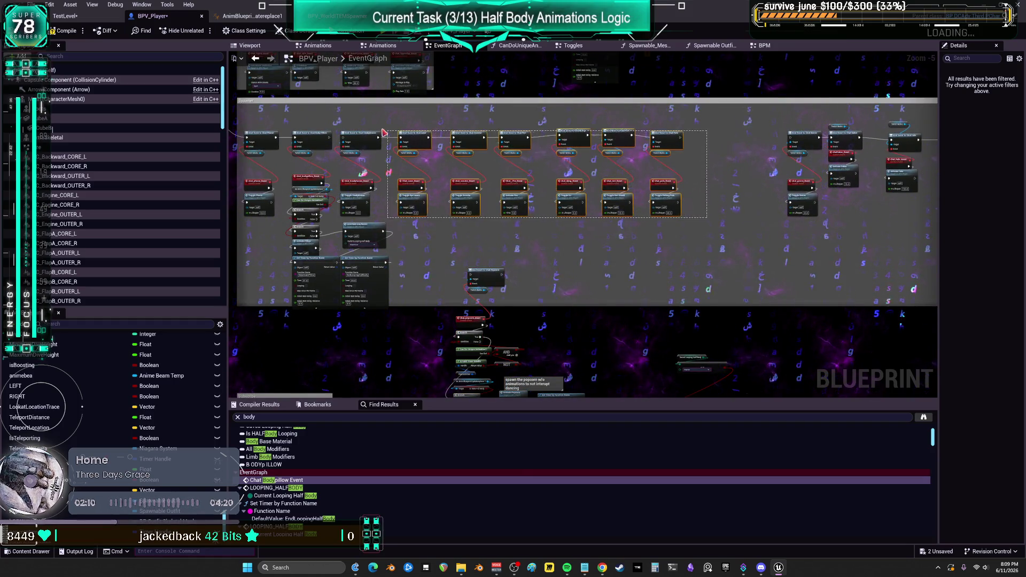
drag(384, 133, 443, 138)
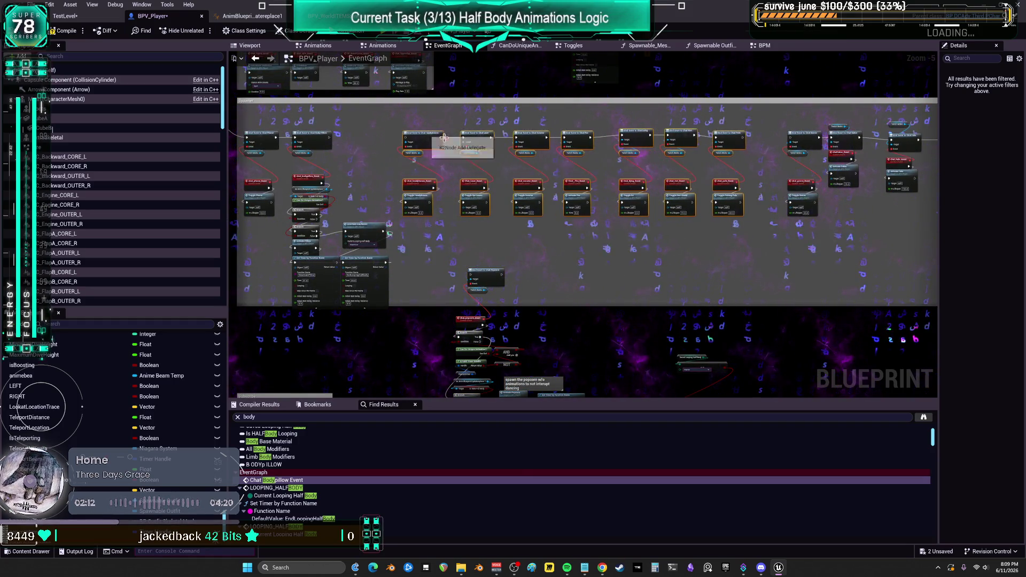
scroll(633, 132, up, 4)
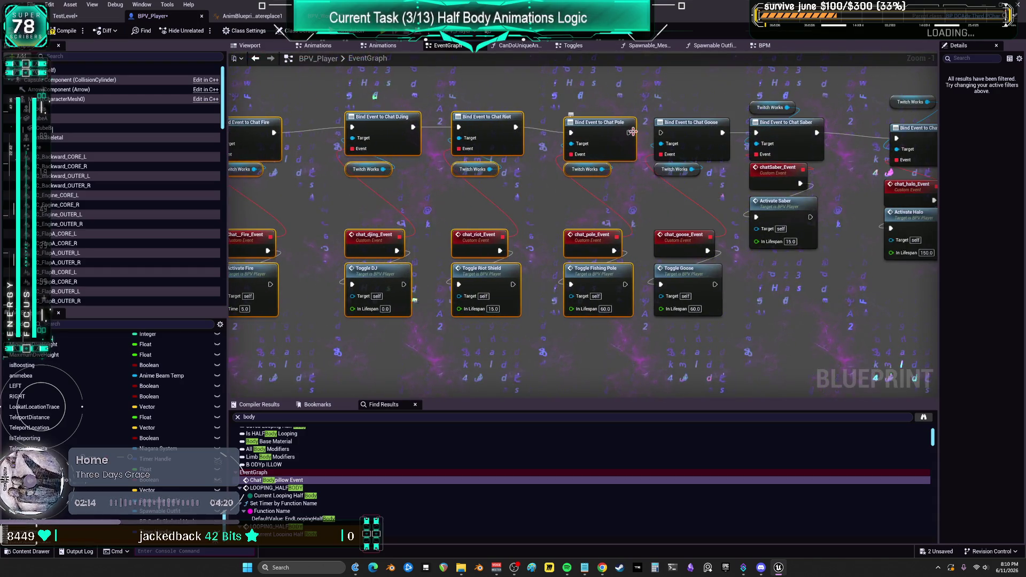
scroll(658, 138, down, 6)
scroll(483, 244, up, 4)
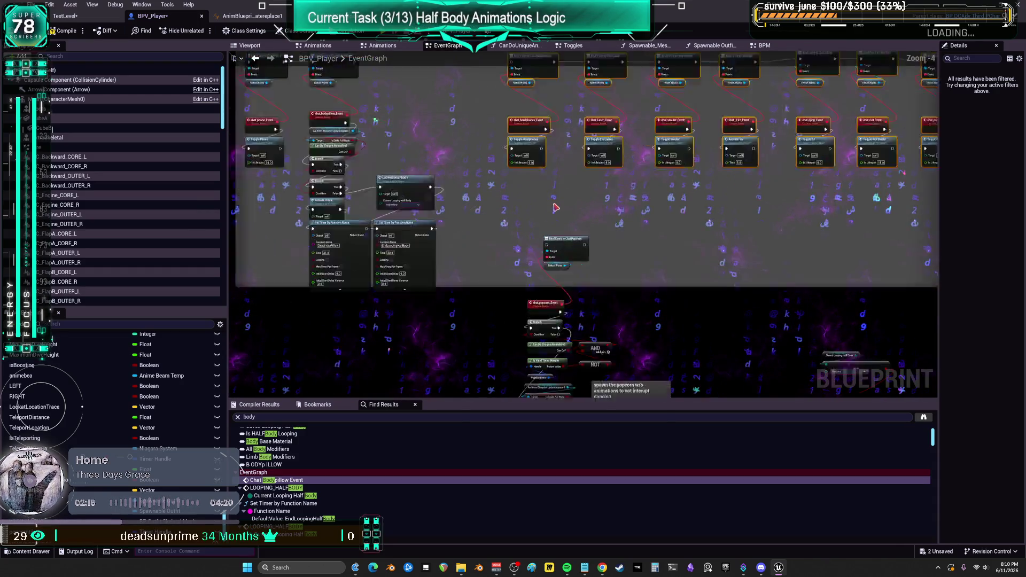
scroll(483, 244, down, 2)
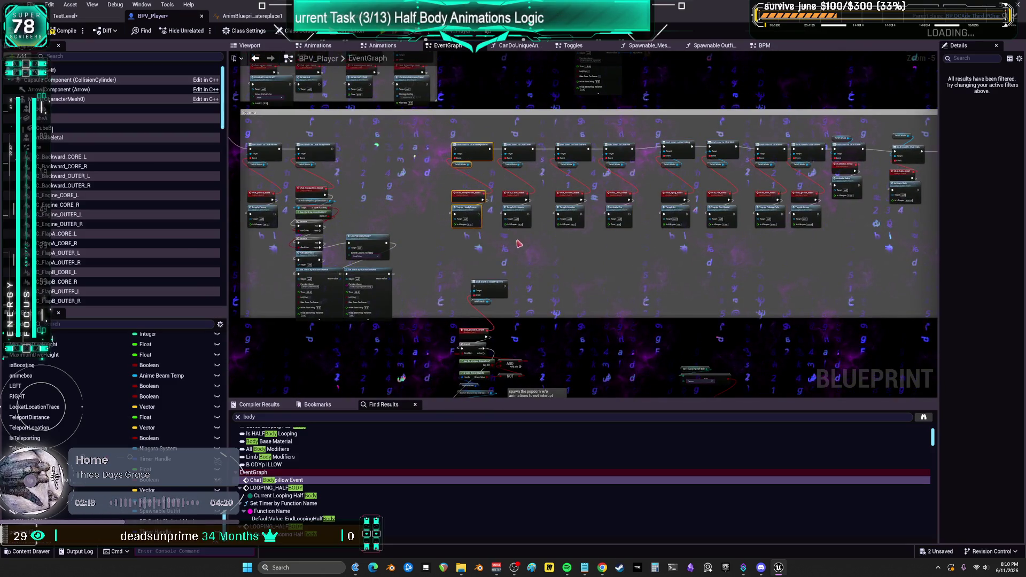
scroll(524, 235, up, 2)
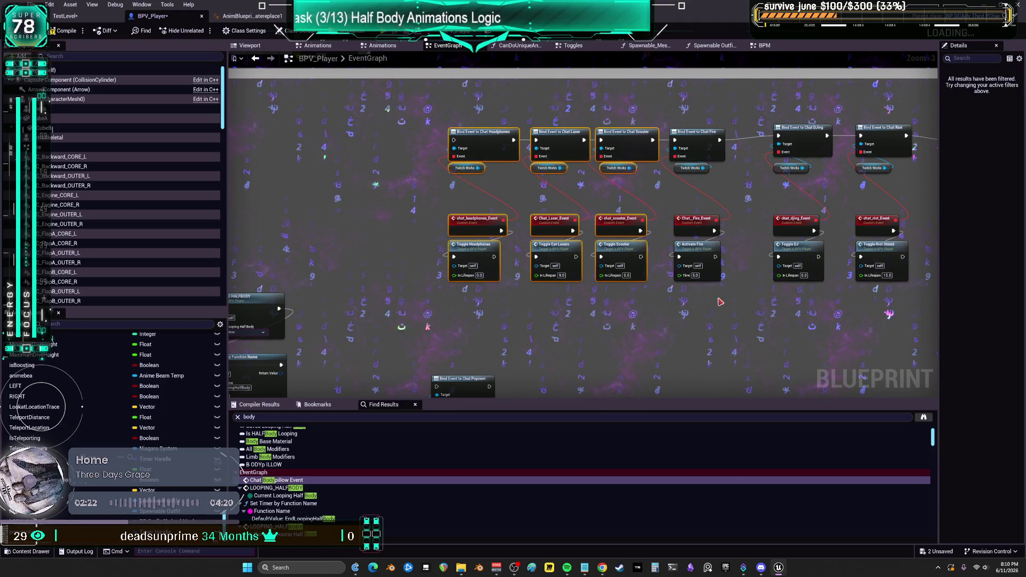
key(Right)
key(Right)
key(Right)
key(Right)
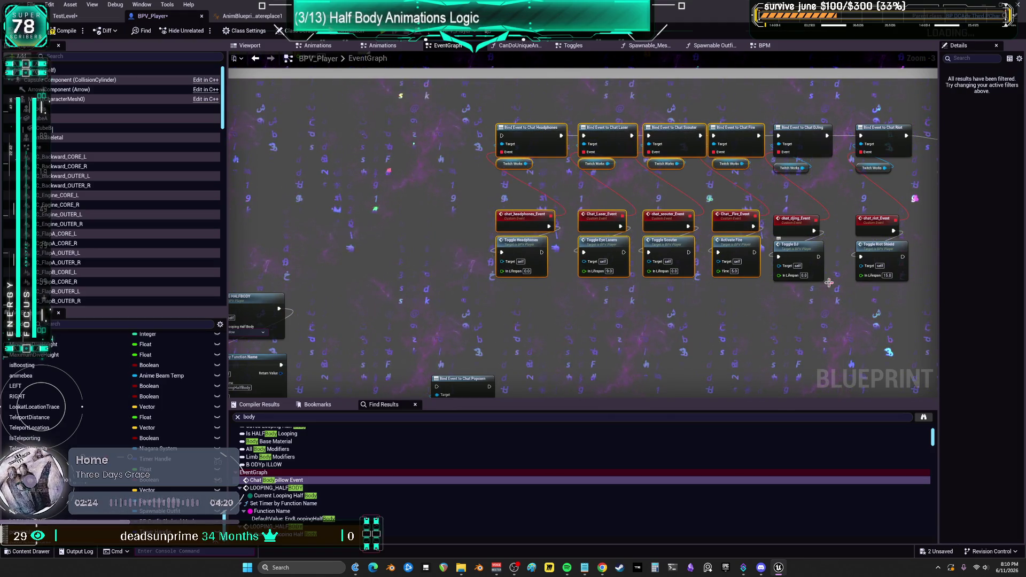
Step: Select the DJ column and the Bind Event row, then shift them slightly right
drag(829, 282, 668, 303)
drag(676, 344, 412, 229)
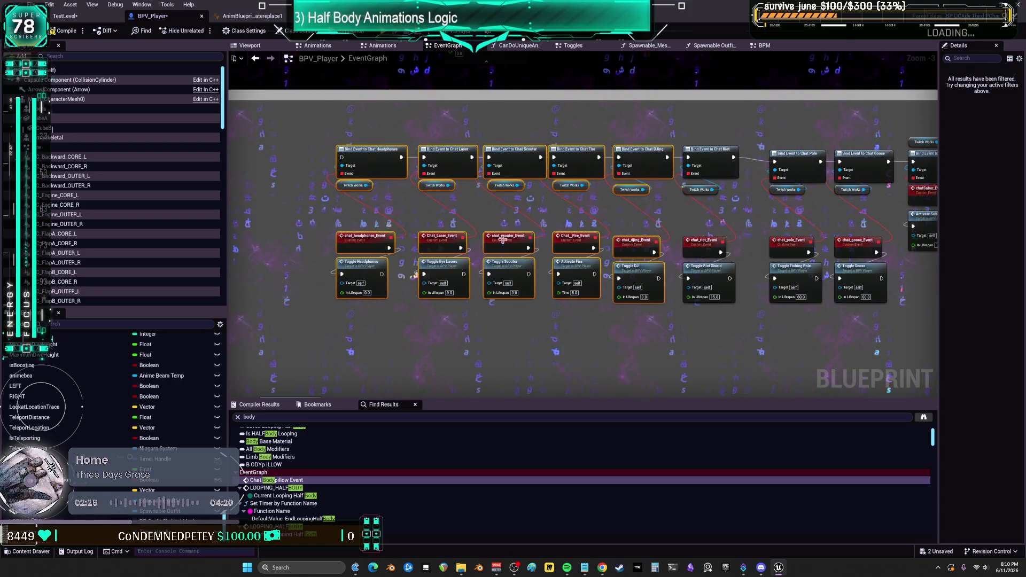
drag(738, 325, 666, 325)
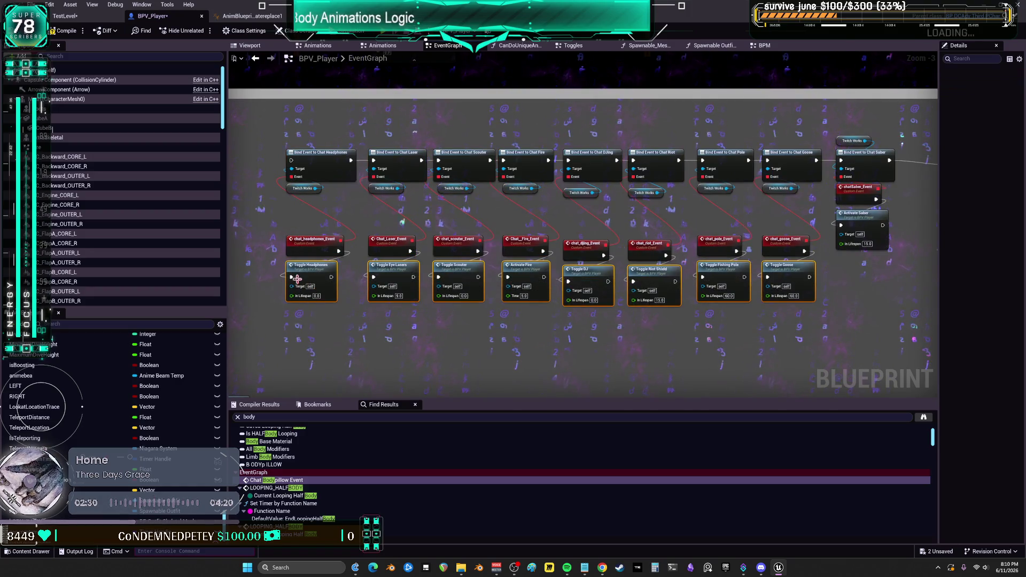
mouse_move(810, 229)
mouse_down()
mouse_move(307, 255)
mouse_move(300, 190)
mouse_up()
mouse_move(302, 141)
mouse_down()
mouse_move(775, 154)
mouse_move(754, 156)
mouse_up()
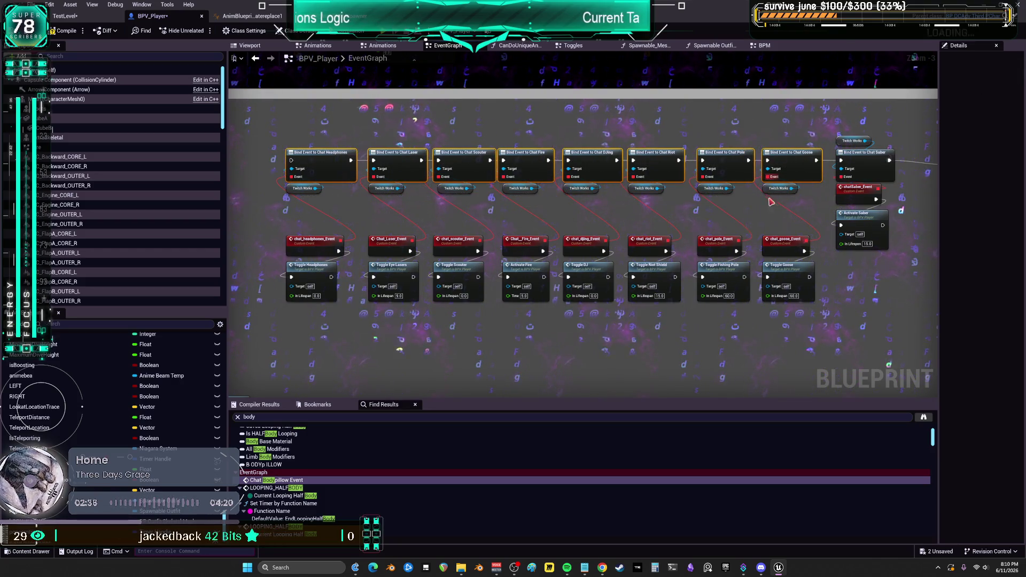
scroll(754, 156, down, 1)
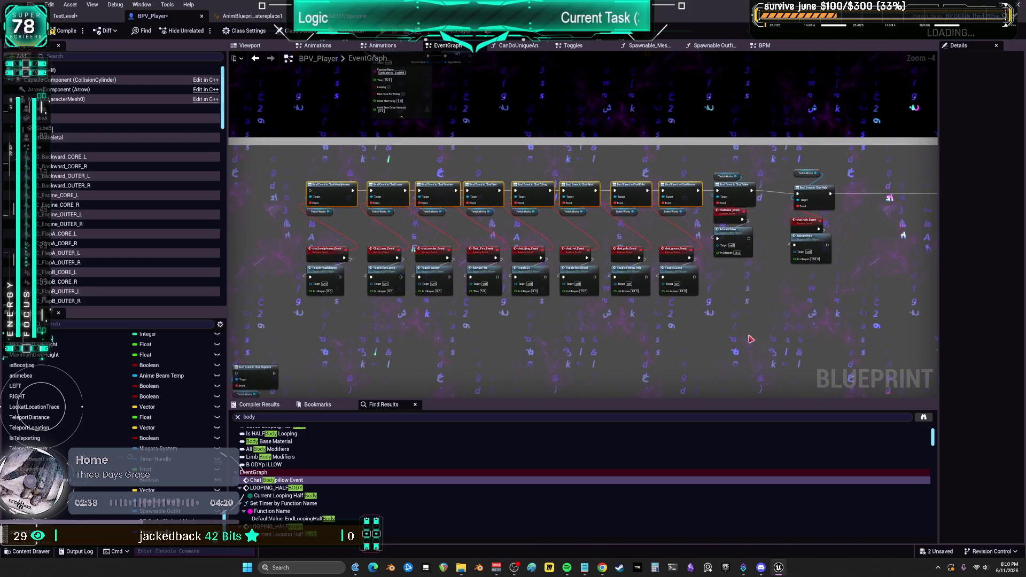
drag(338, 176, 316, 174)
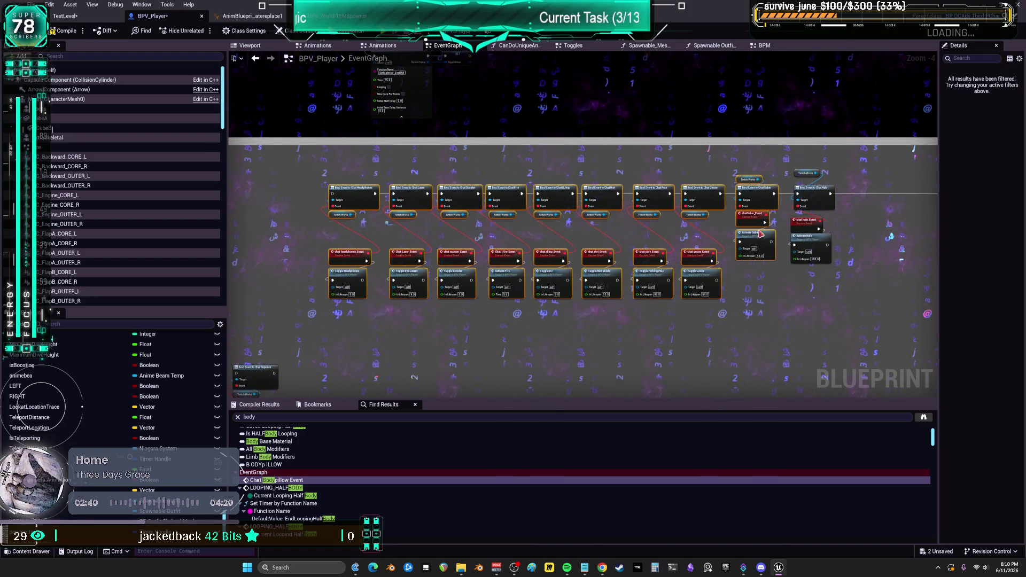
drag(828, 177, 671, 177)
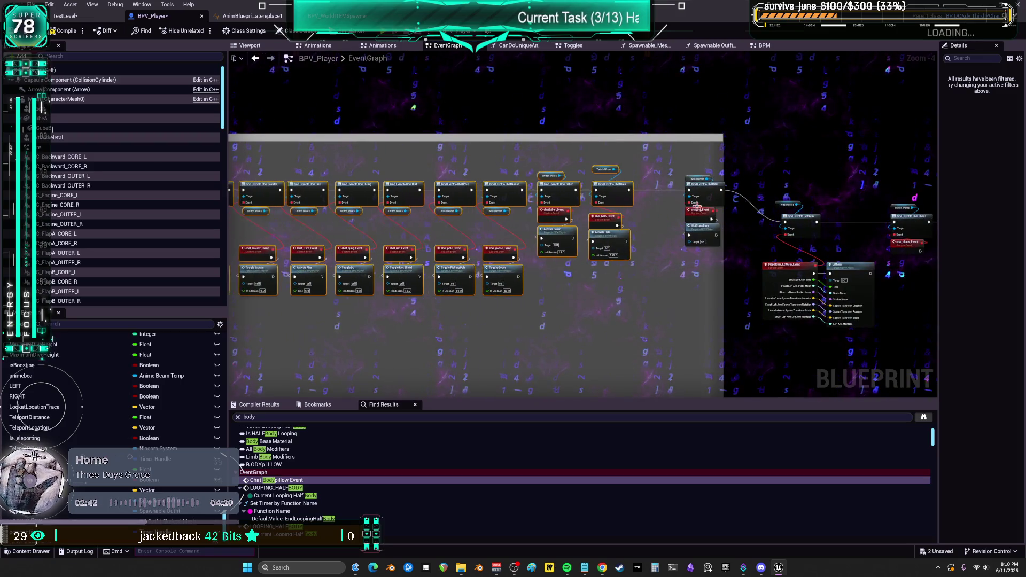
scroll(673, 240, up, 2)
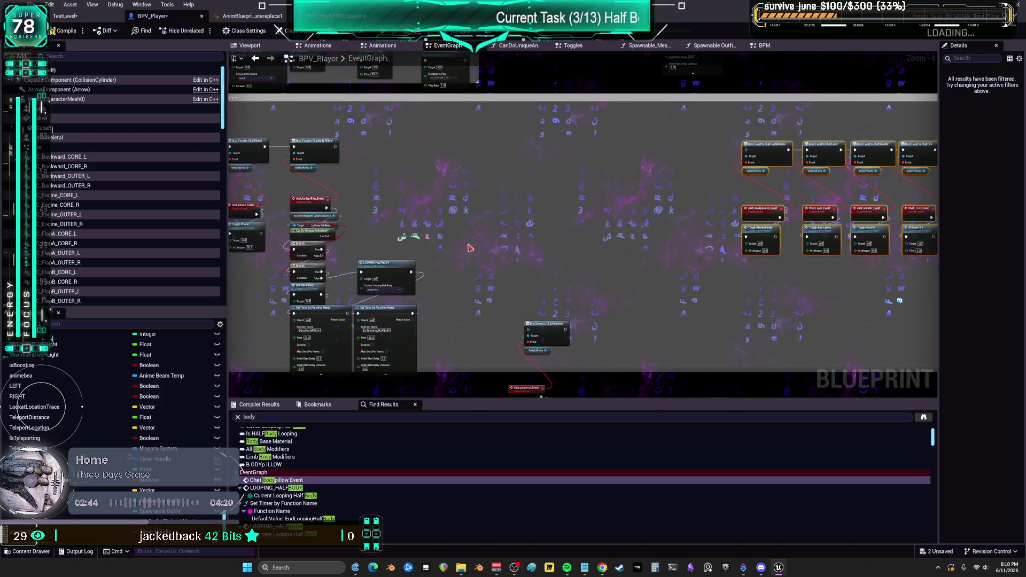
Step: Nudge the Chat Popcorn bind node left and reposition the looping half-body node group
mouse_move(657, 138)
mouse_down()
mouse_move(633, 146)
mouse_move(613, 126)
mouse_up()
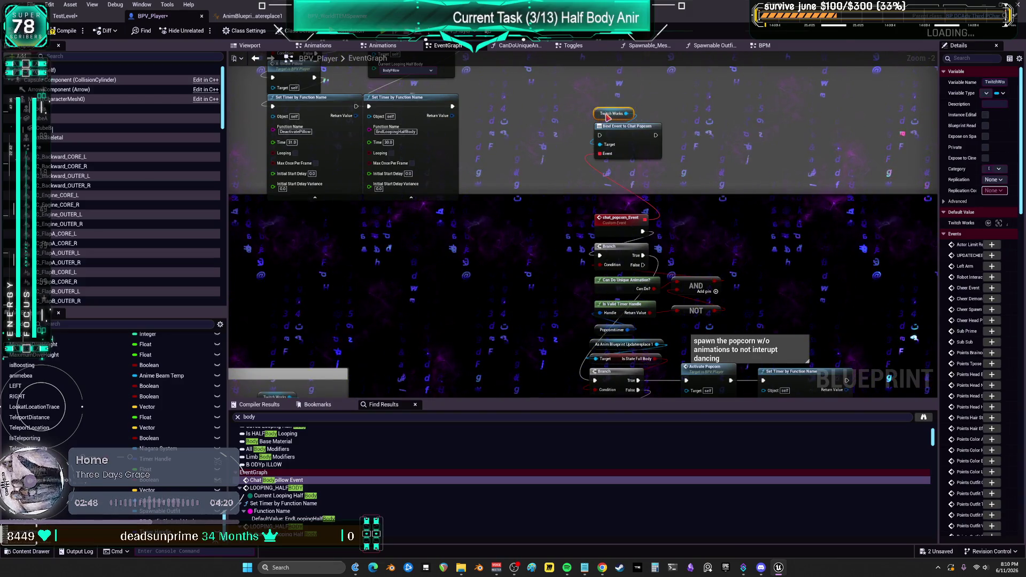
scroll(608, 118, down, 2)
click(620, 160)
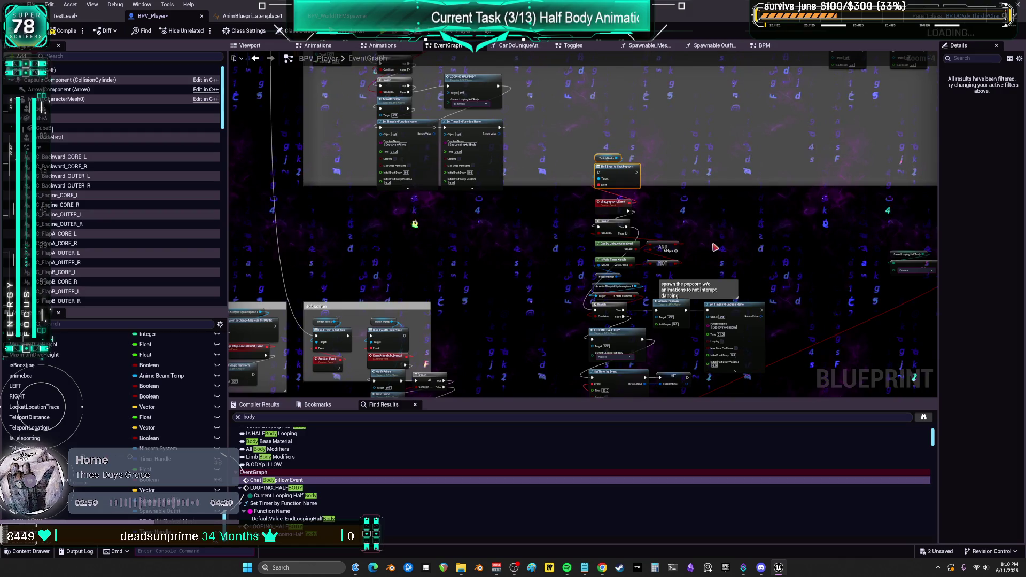
drag(730, 251, 674, 190)
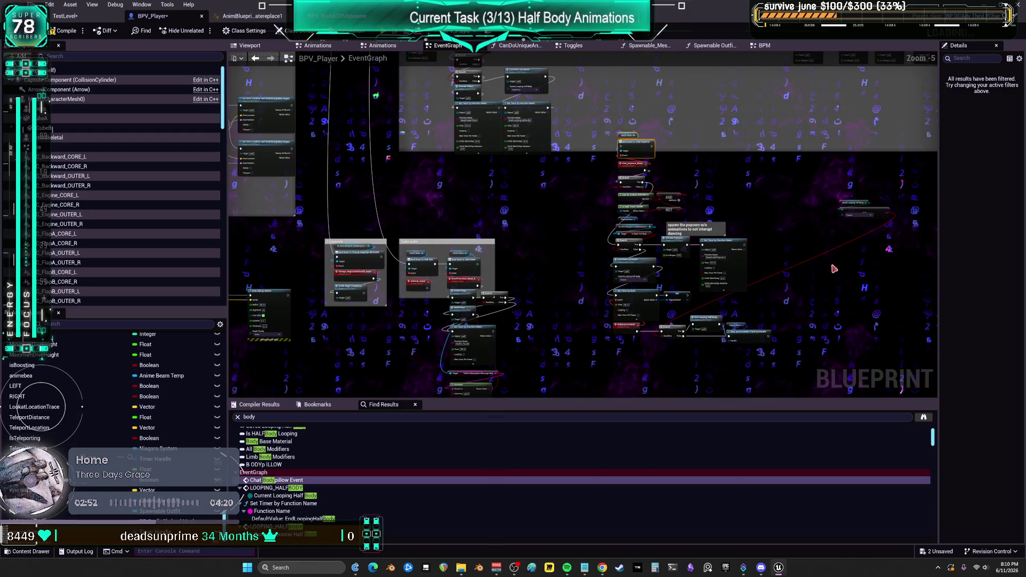
mouse_move(888, 210)
mouse_down()
mouse_move(721, 374)
mouse_move(588, 264)
mouse_up()
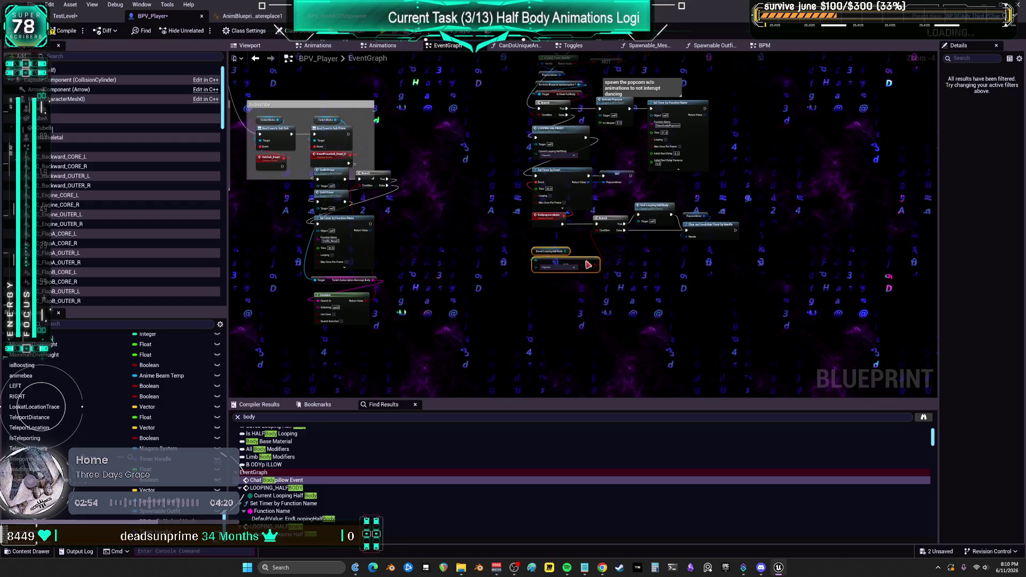
Step: Move the whole popcorn node chain beside the body pillow nodes and raise chat_bodypillow_Event
drag(716, 246, 575, 159)
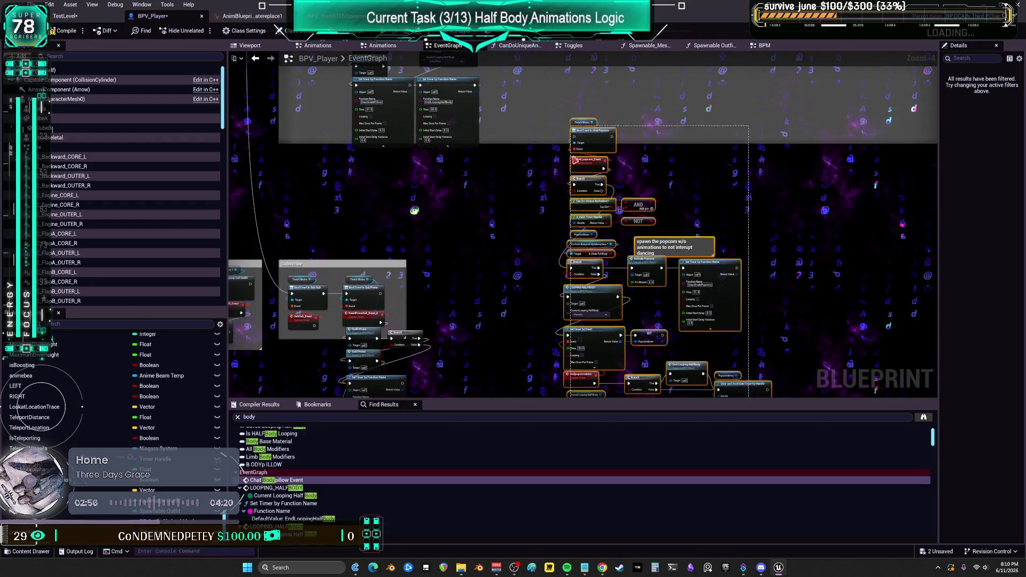
drag(573, 114, 629, 282)
drag(620, 210, 659, 143)
mouse_move(716, 159)
mouse_down()
mouse_move(623, 154)
mouse_move(659, 154)
mouse_up()
mouse_move(428, 139)
mouse_down()
mouse_move(618, 161)
mouse_move(635, 144)
mouse_up()
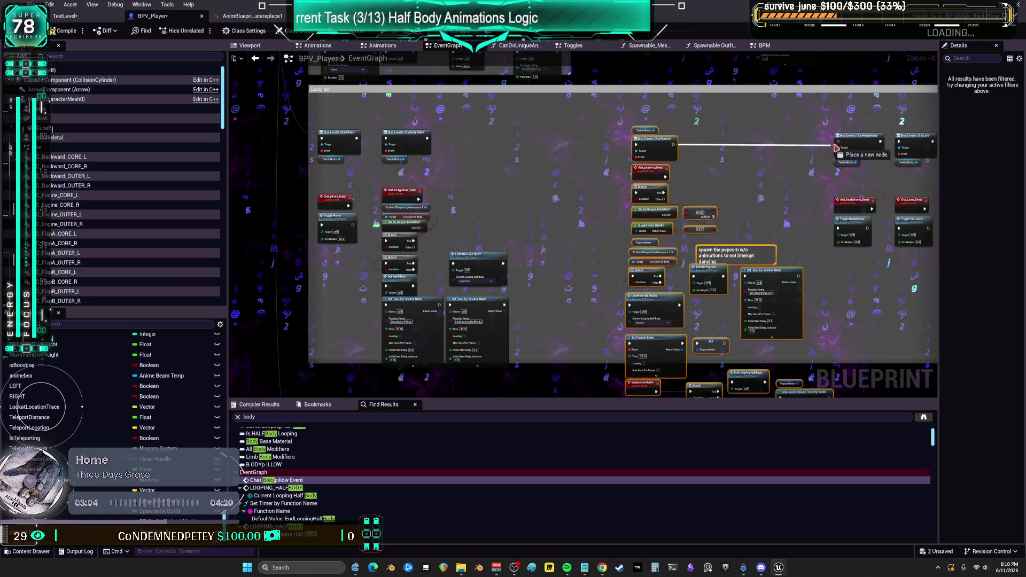
scroll(310, 206, up, 1)
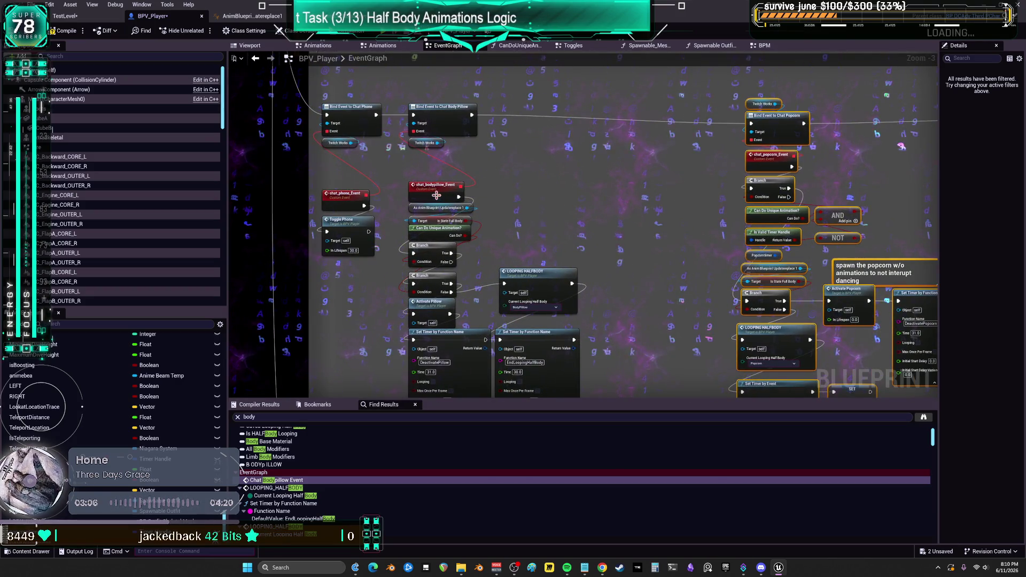
click(437, 183)
drag(437, 184, 437, 162)
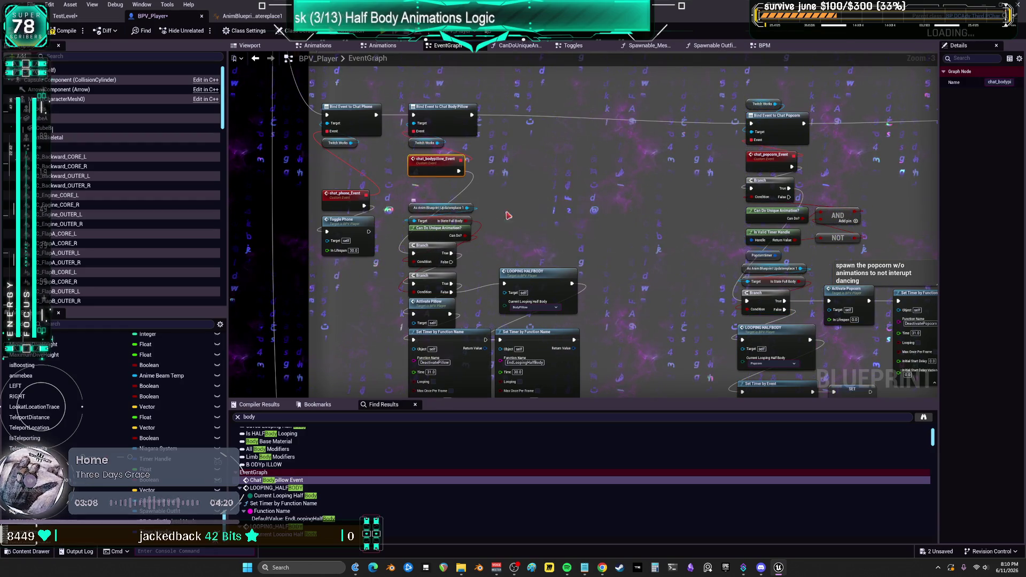
Step: Drag Can Do Unique Animation, AND, NOT, Is Valid Timer Handle and Popcorntimer toward the body pillow chain
mouse_move(620, 235)
mouse_down()
mouse_move(602, 218)
mouse_move(582, 156)
mouse_up()
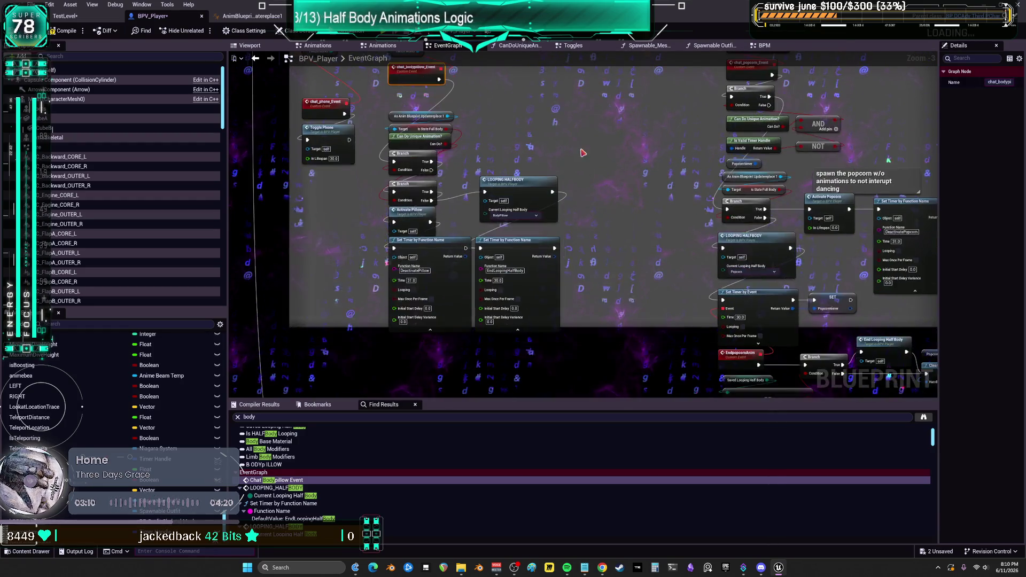
scroll(561, 211, down, 1)
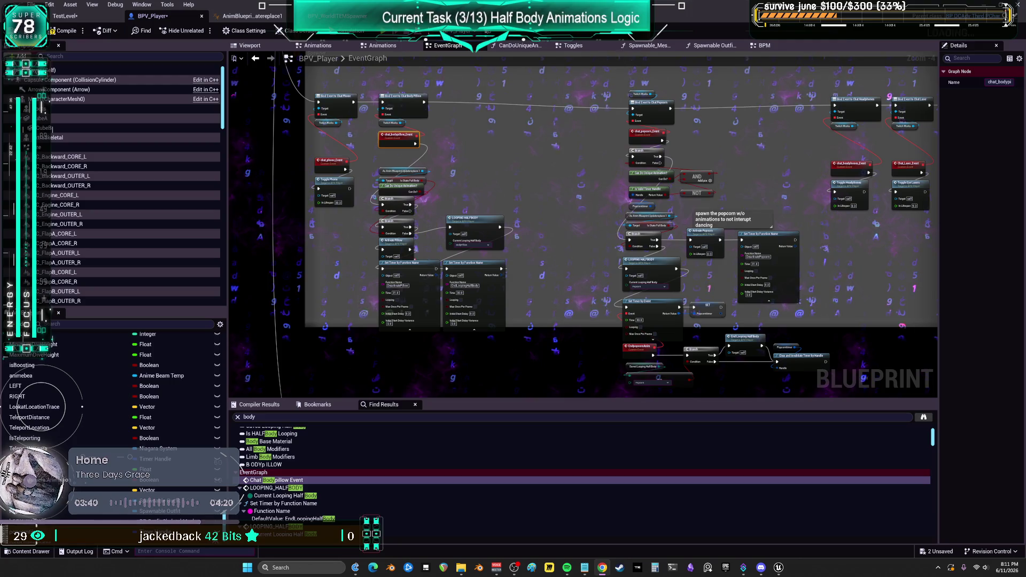
scroll(512, 200, up, 2)
drag(512, 199, 500, 231)
drag(827, 228, 712, 199)
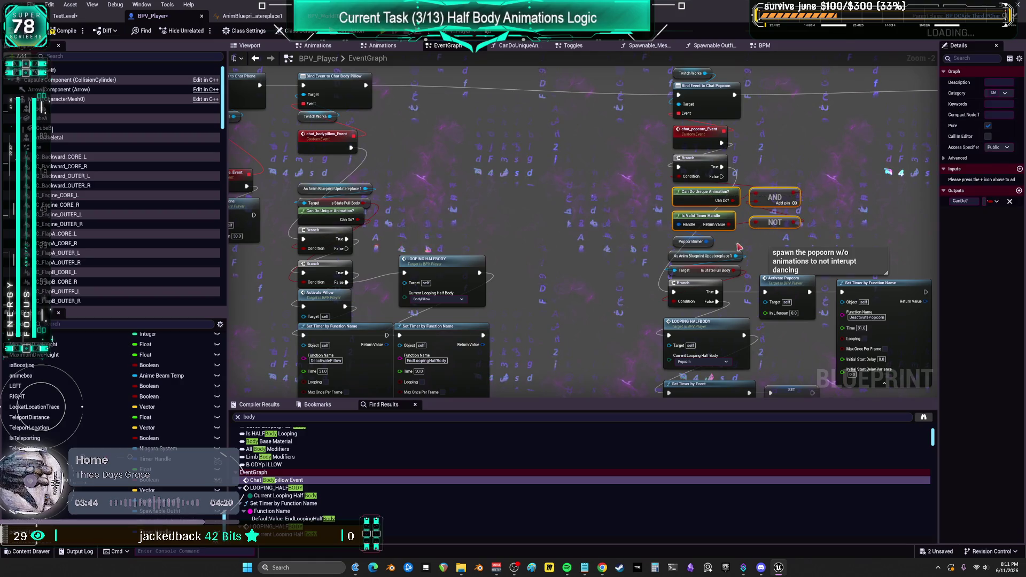
shift+click(691, 241)
drag(691, 241, 546, 222)
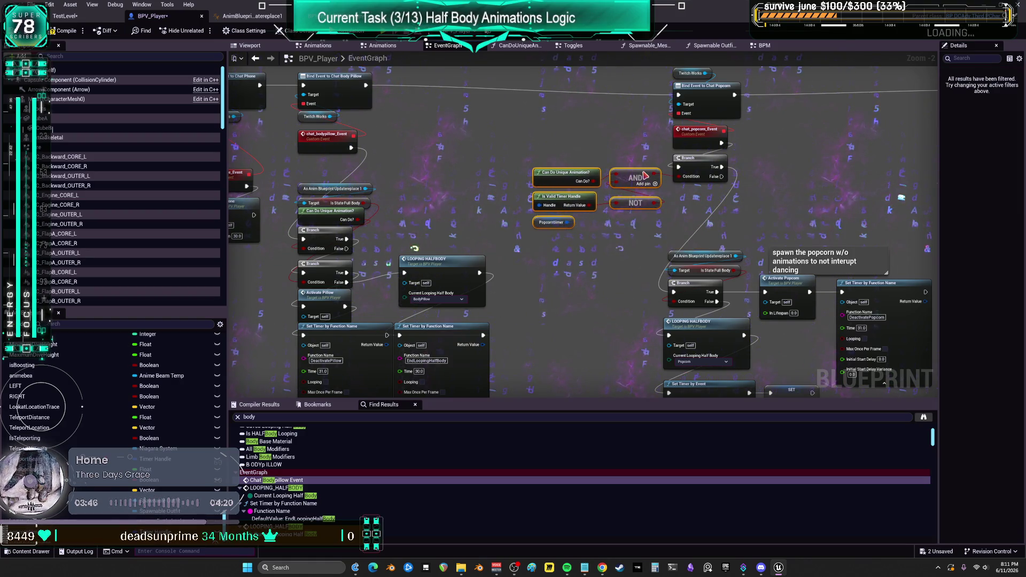
drag(416, 169, 451, 174)
click(655, 252)
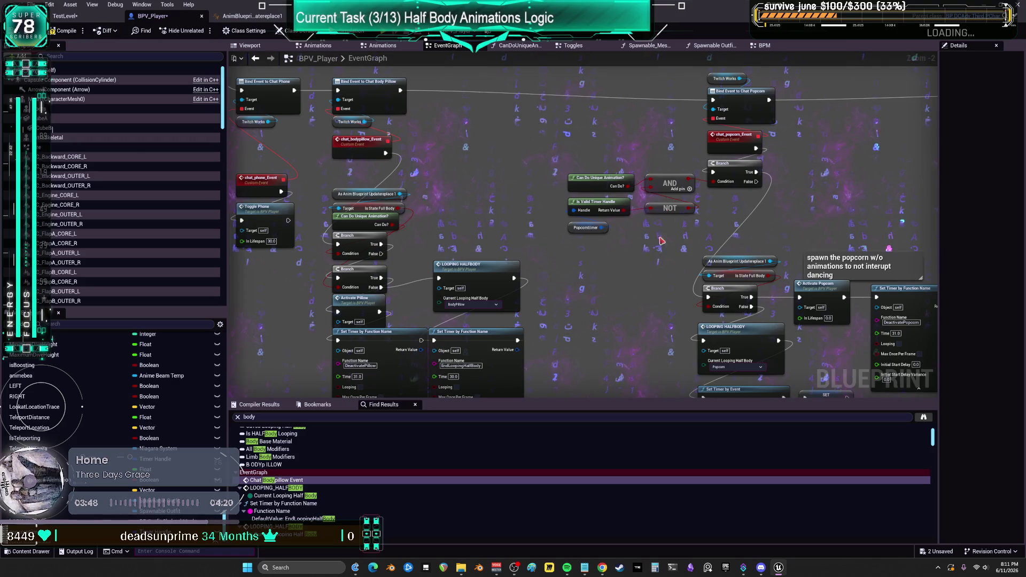
scroll(603, 248, down, 1)
drag(604, 248, 590, 163)
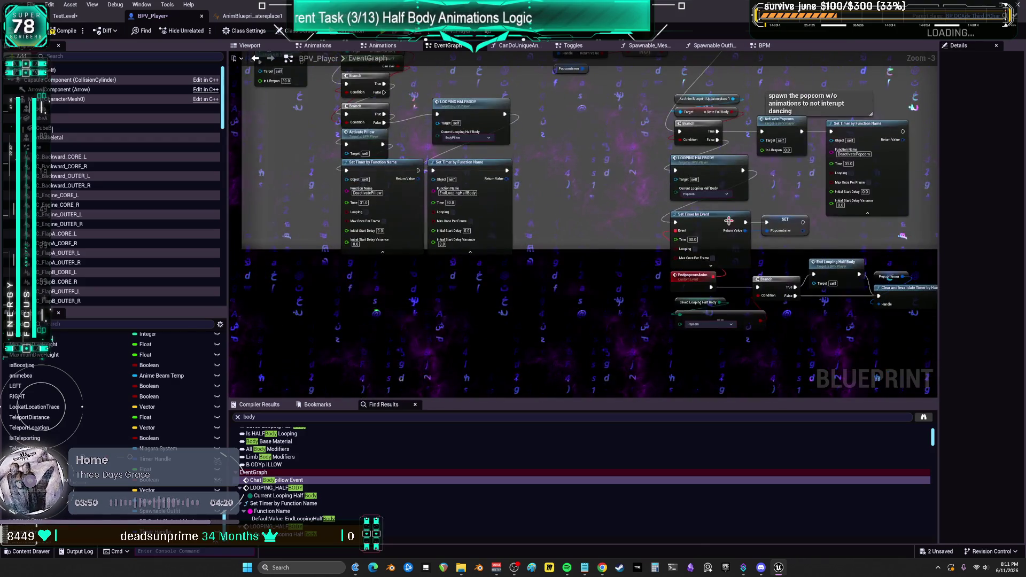
Step: Paste a second Set Timer by Event node and give it a new EndBodyPillow custom event
mouse_move(405, 285)
mouse_down()
mouse_move(416, 260)
mouse_move(394, 288)
mouse_move(402, 310)
mouse_up()
key(ctrl+v)
text(cu)
key(Return)
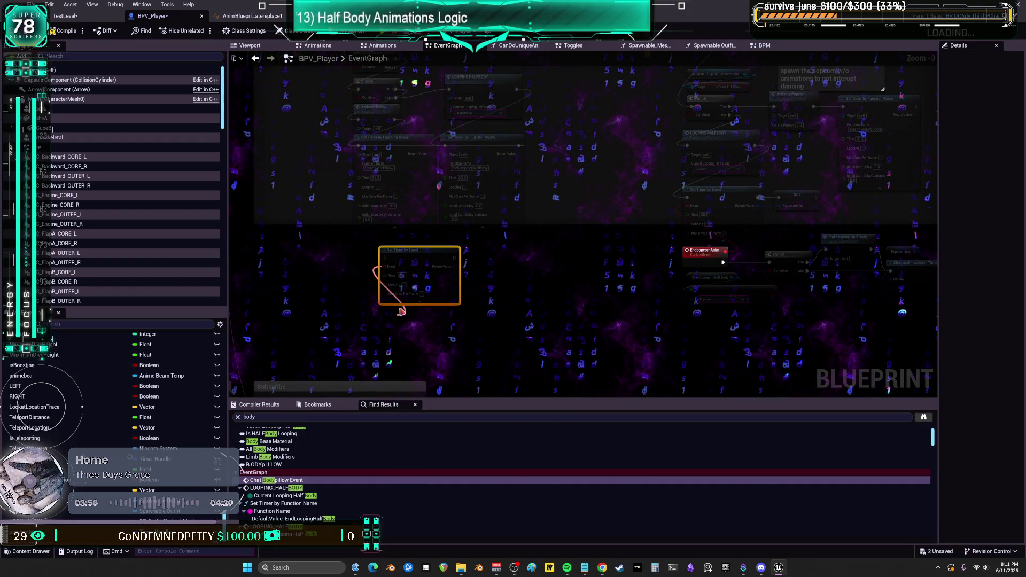
text(End)
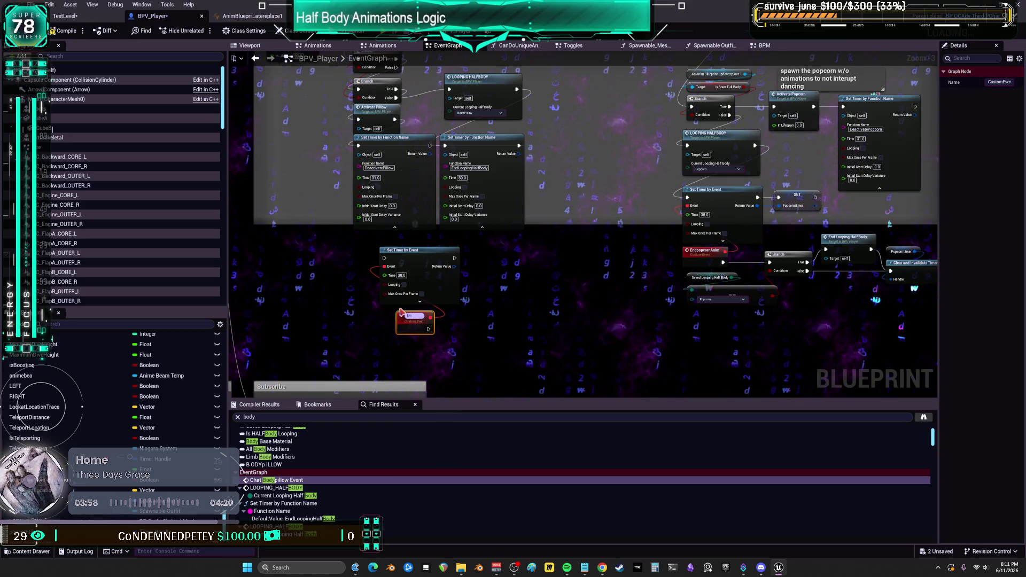
text(Body)
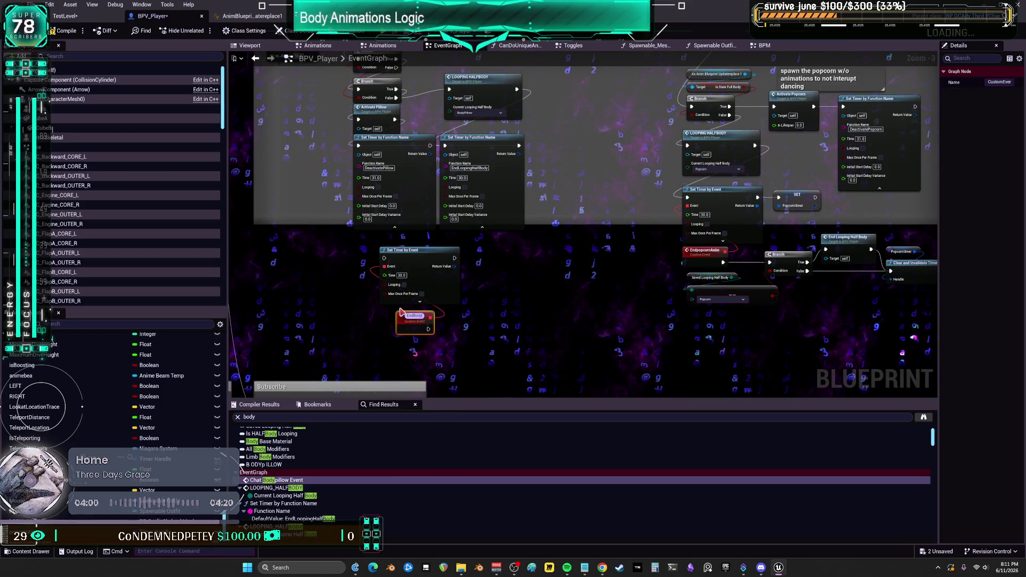
text(Pillow)
key(Return)
Step: Promote the new timer's return handle to a BodypillowPTimer variable
drag(608, 311, 541, 280)
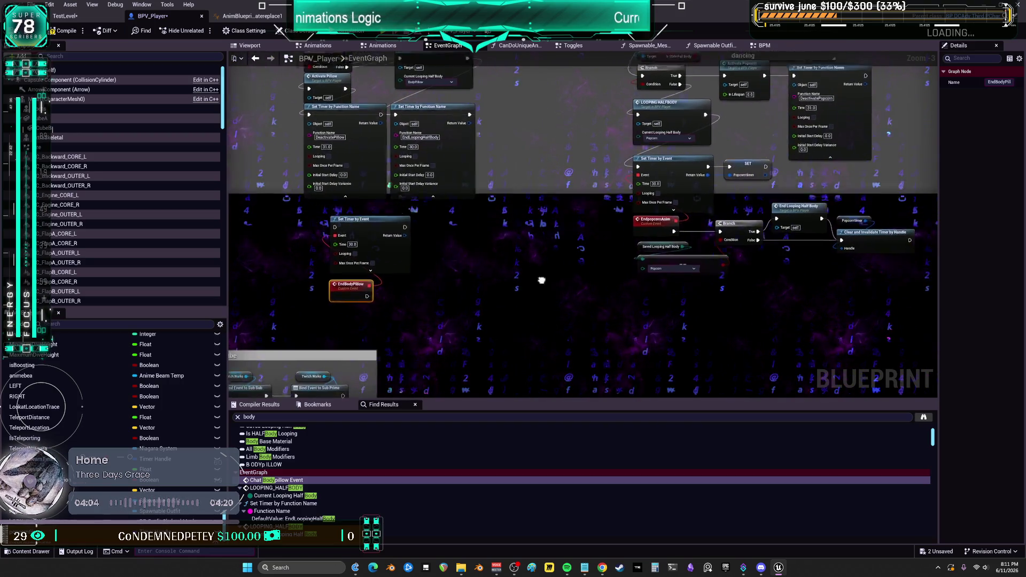
click(847, 286)
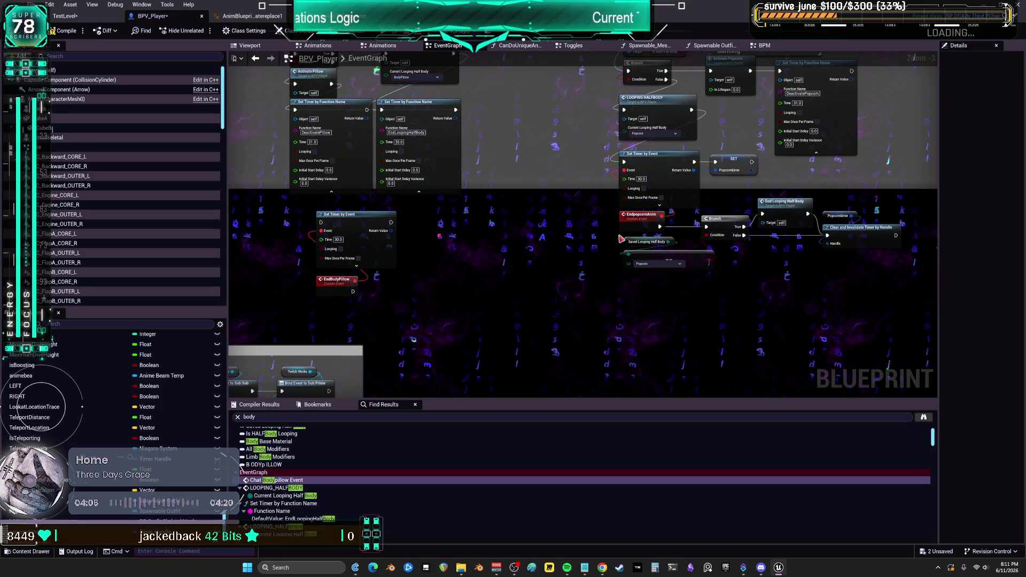
click(380, 235)
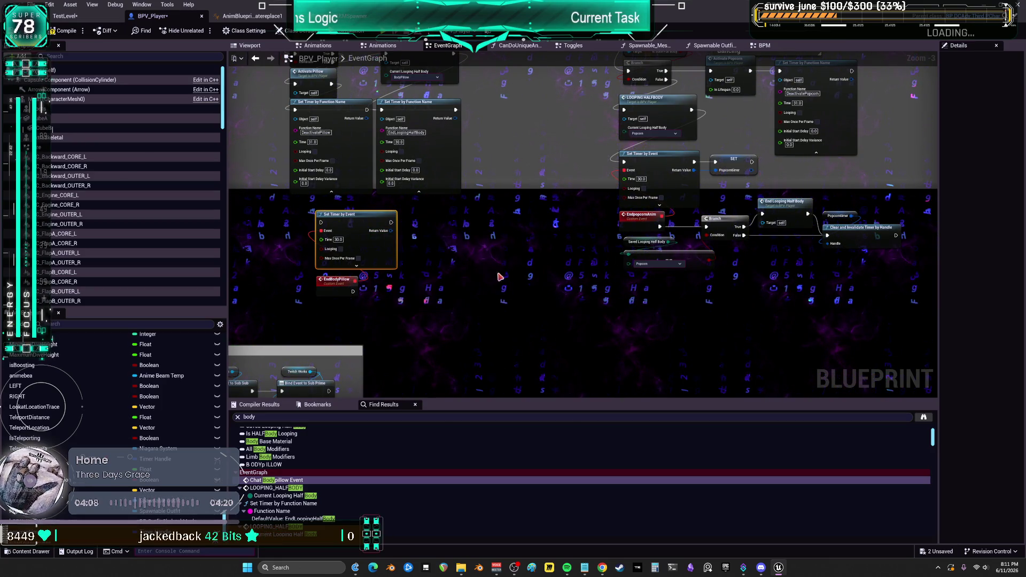
right_click(391, 230)
click(428, 235)
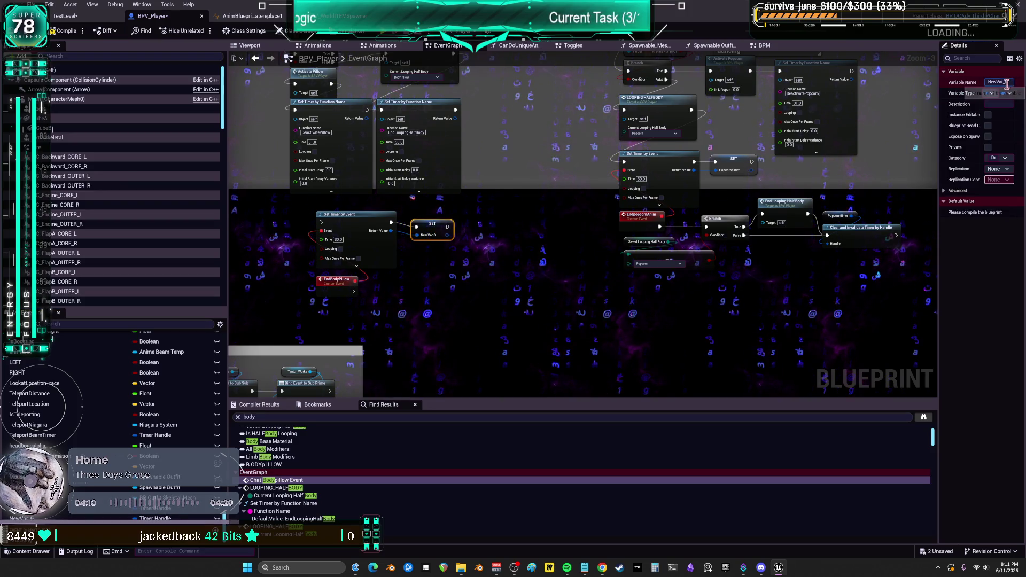
text(Bodypi)
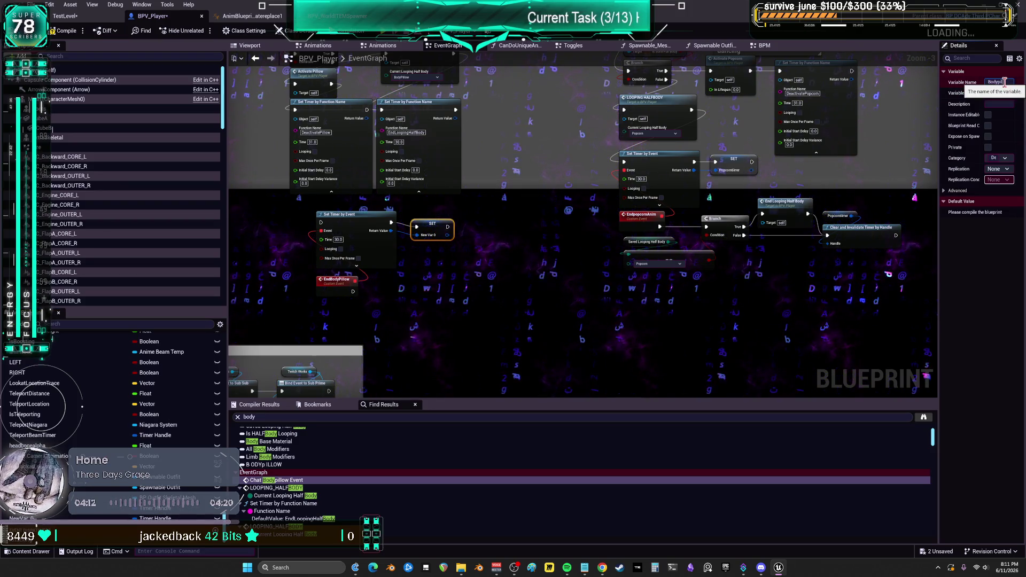
text(llowTimer)
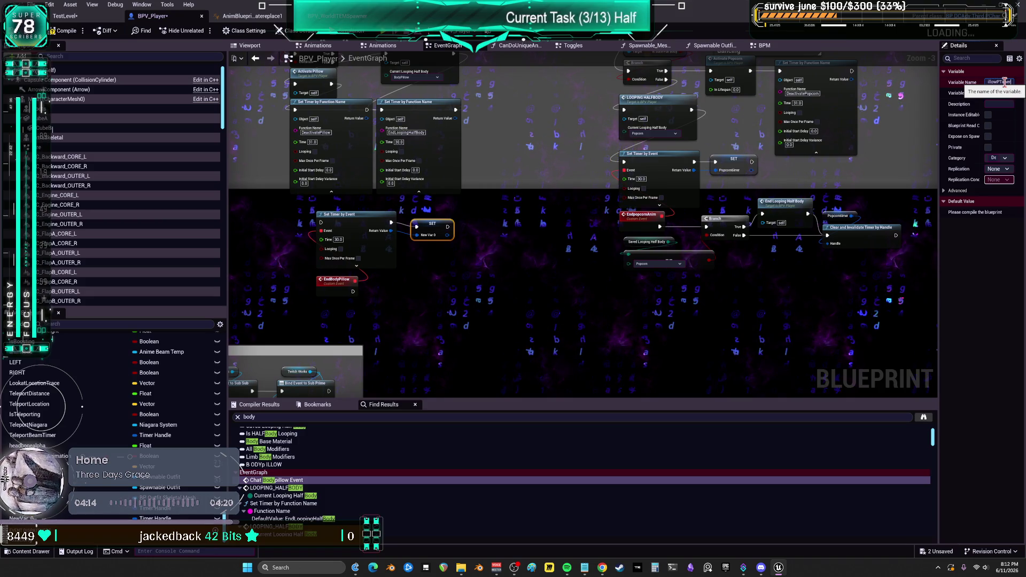
key(Return)
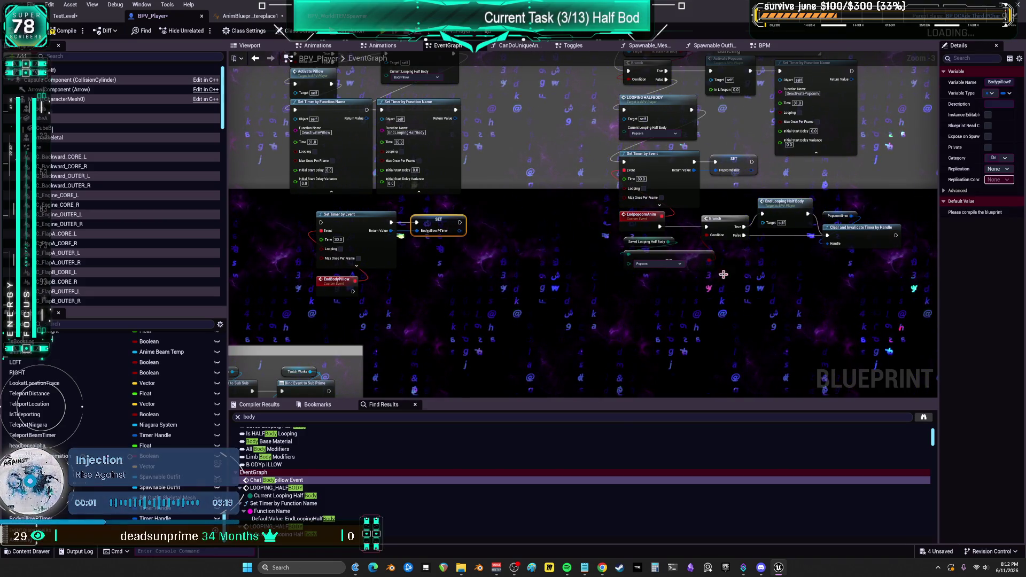
Step: Wire EndBodyPillow into a copied half-body enum check and Branch set to BodyPillow
mouse_move(737, 297)
mouse_down()
mouse_move(680, 291)
mouse_move(614, 235)
mouse_move(566, 216)
mouse_up()
click(725, 313)
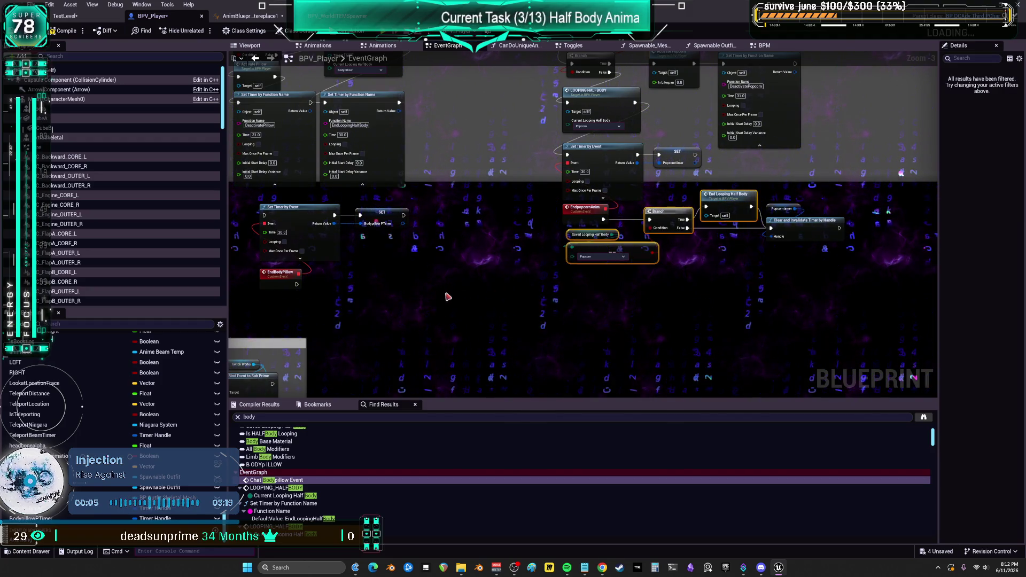
drag(447, 296, 515, 287)
key(ctrl+c)
key(ctrl+v)
drag(365, 275, 466, 271)
click(426, 309)
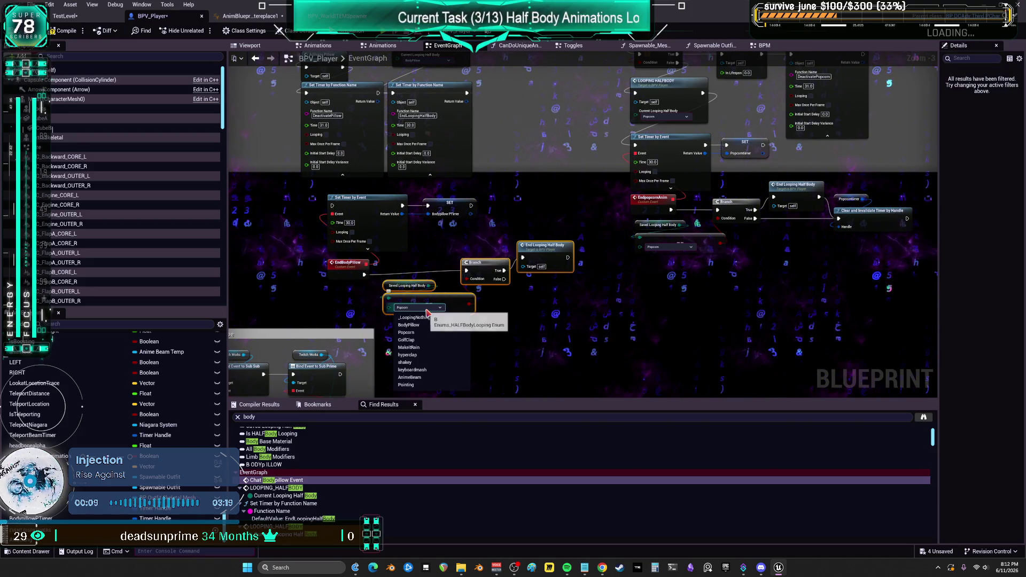
click(408, 325)
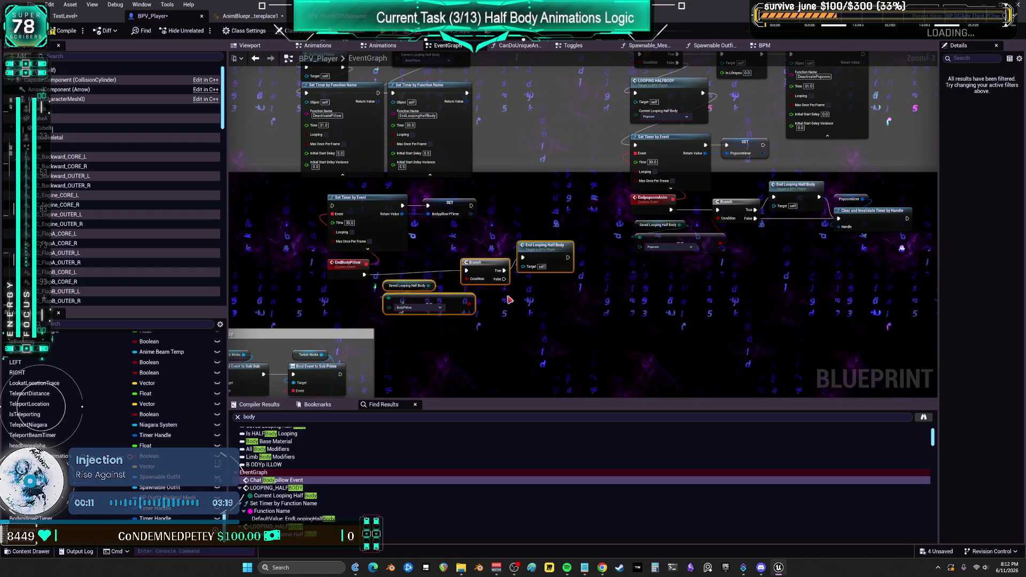
drag(548, 249, 491, 253)
click(588, 250)
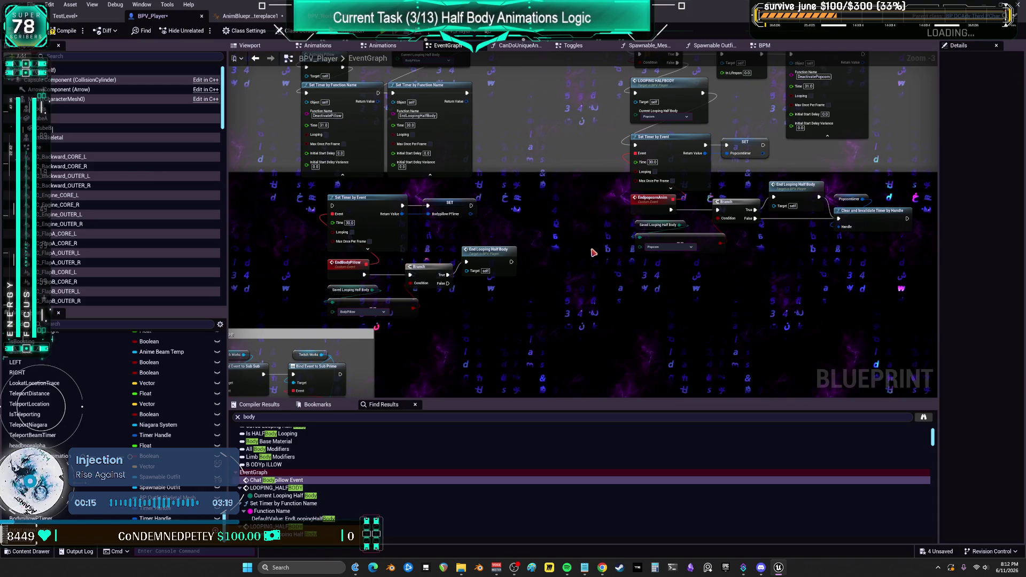
drag(588, 249, 585, 241)
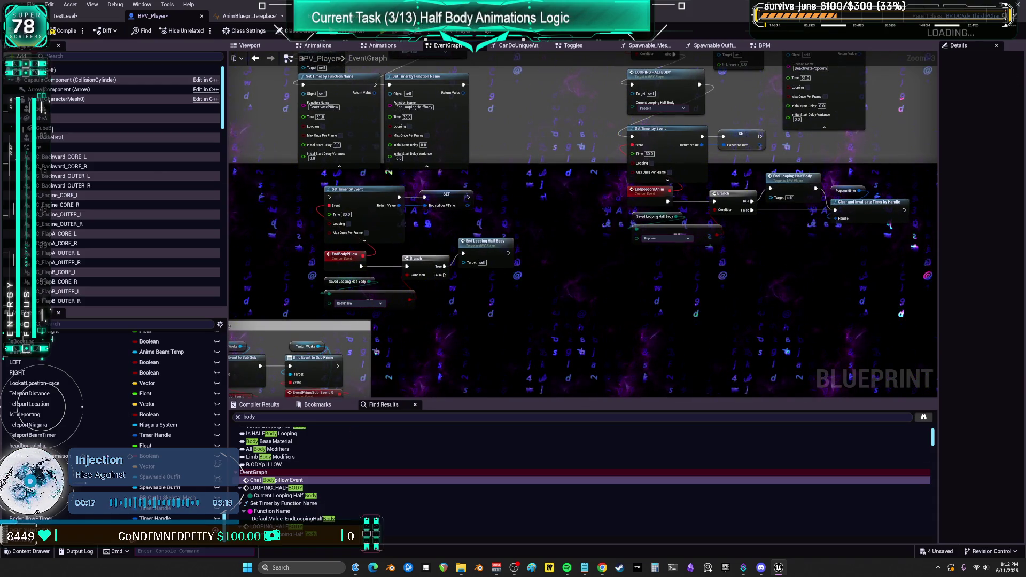
Step: Clear the Bodypillow PTimer getter's timer with a Clear and Invalidate Timer by Handle node
drag(30, 518, 536, 264)
click(536, 264)
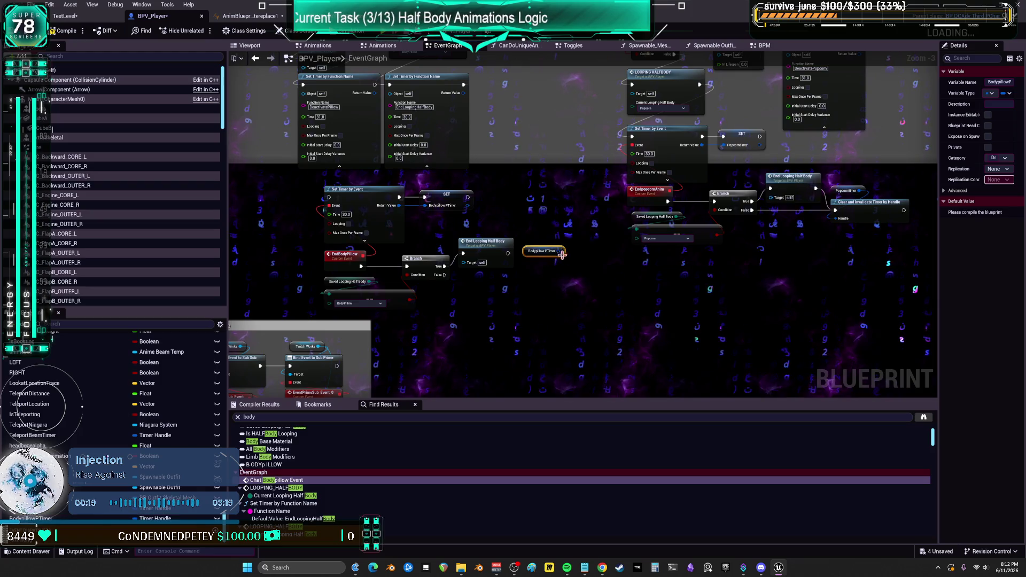
drag(567, 296, 566, 296)
text(clear)
key(Return)
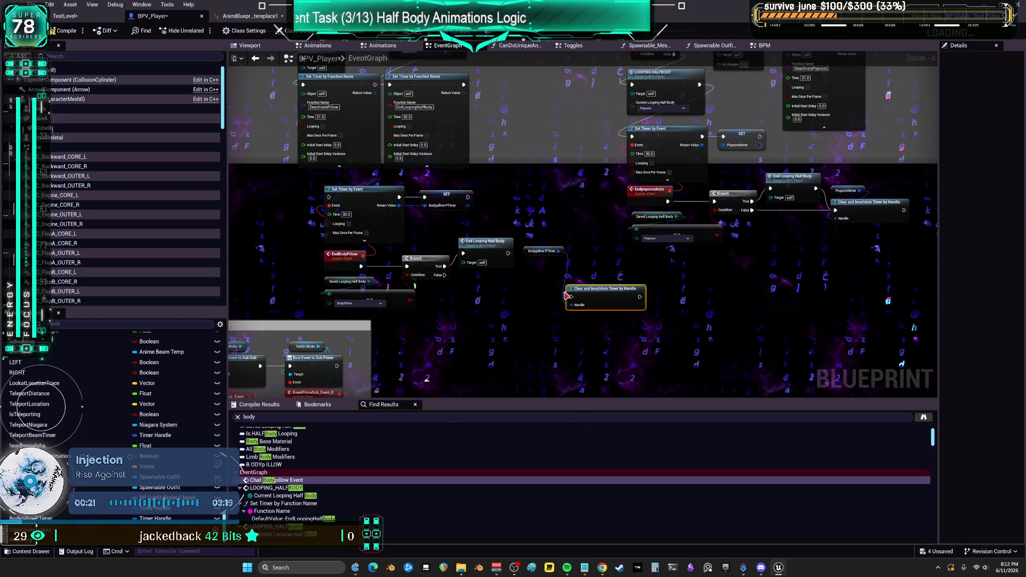
scroll(514, 248, up, 2)
drag(514, 248, 522, 257)
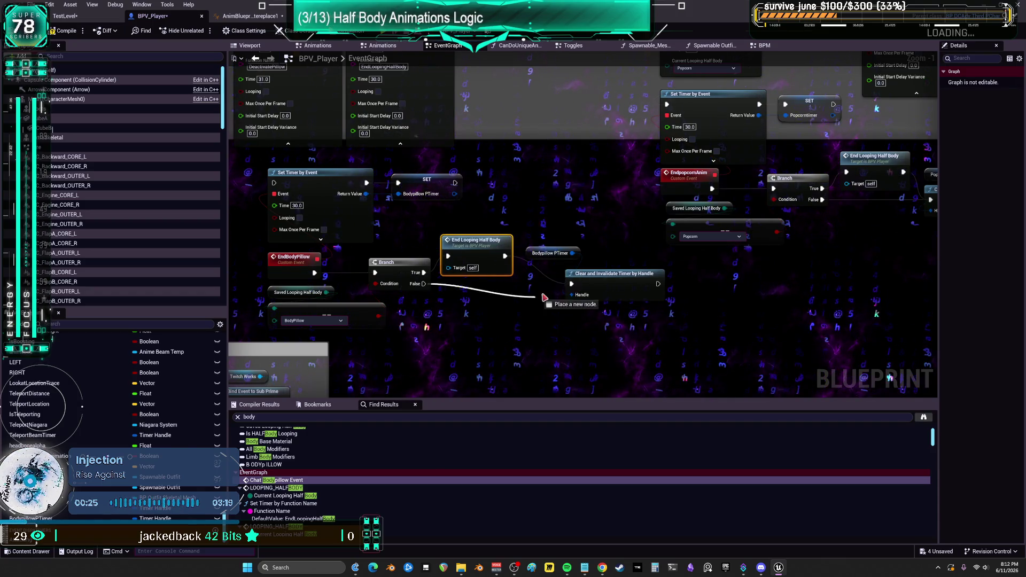
click(534, 255)
scroll(534, 256, down, 2)
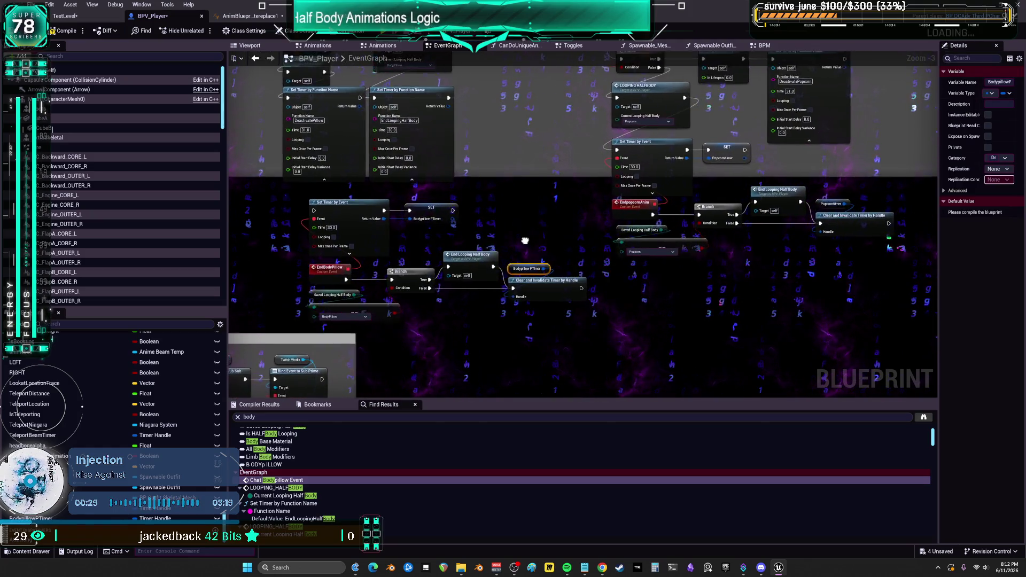
drag(572, 242, 572, 239)
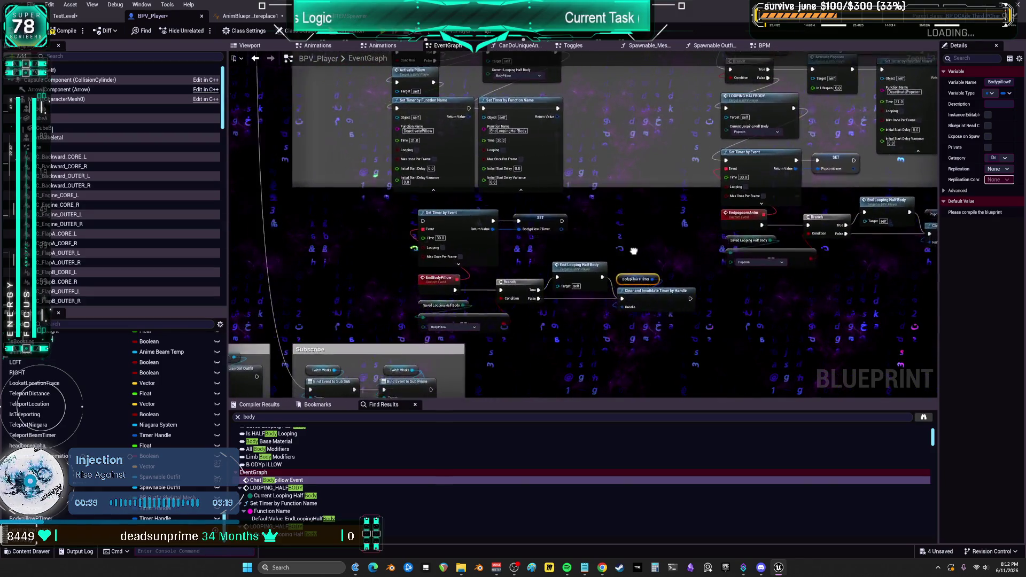
drag(644, 251, 639, 261)
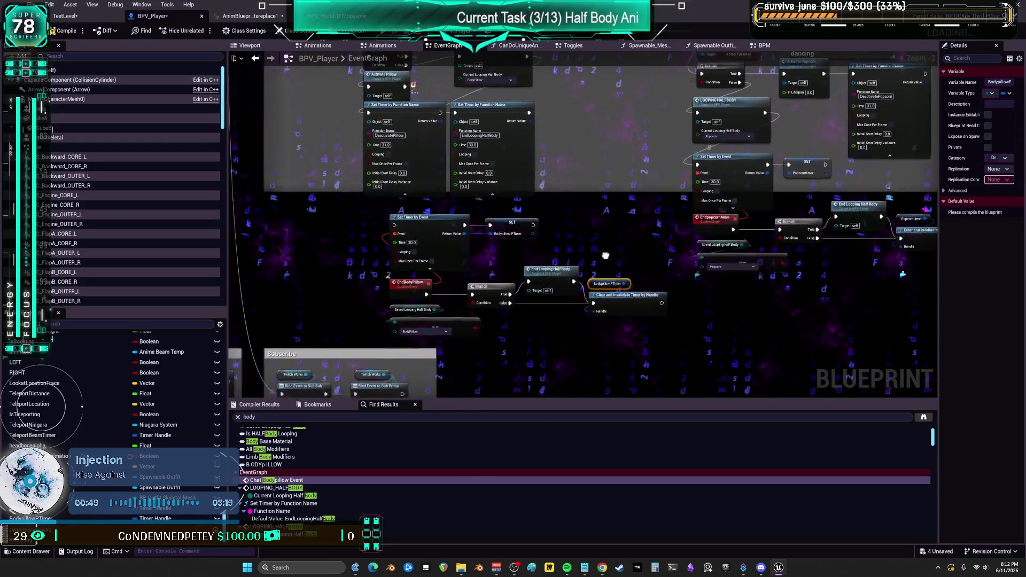
drag(624, 273, 616, 272)
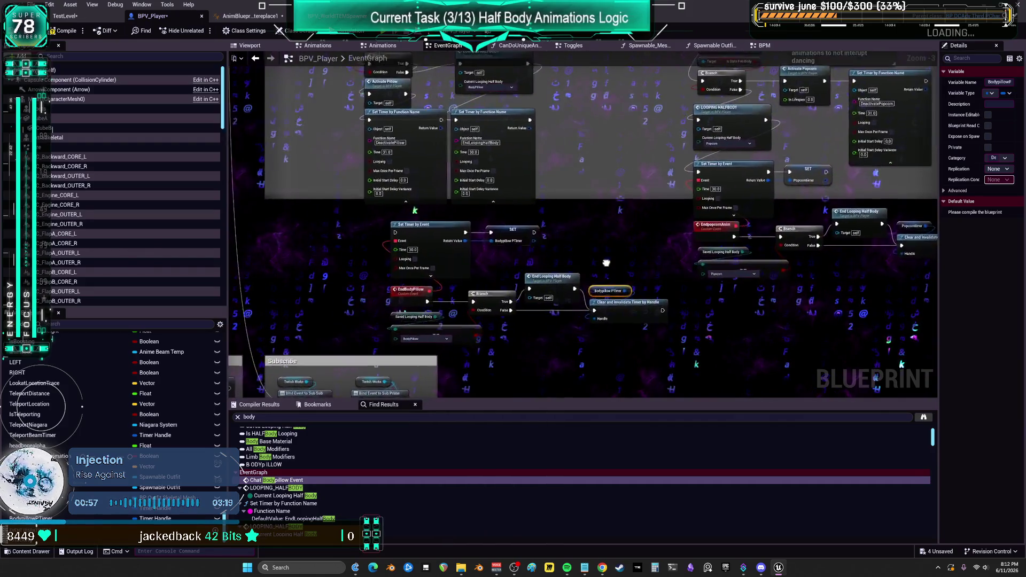
scroll(603, 319, up, 4)
drag(603, 319, 802, 349)
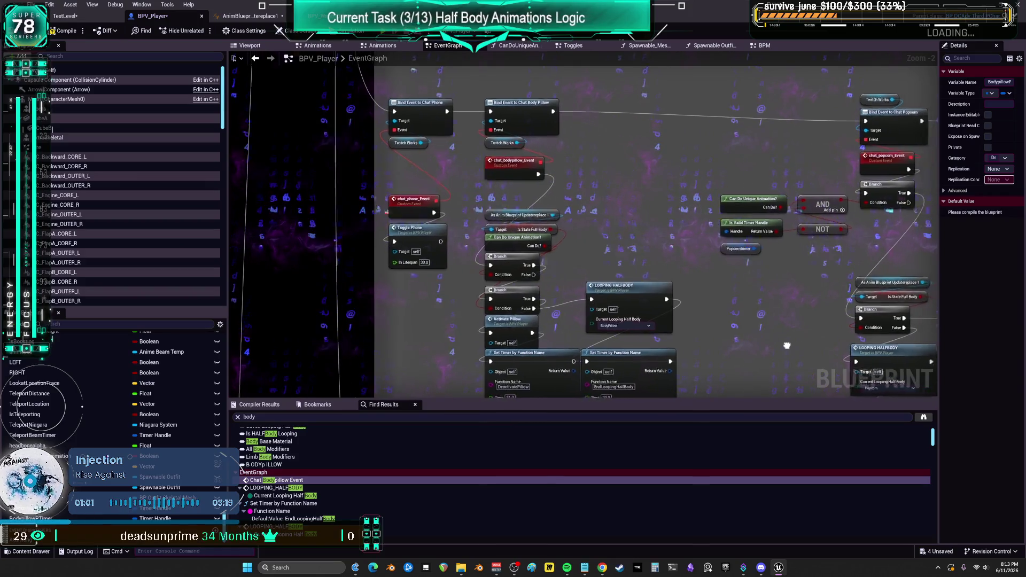
Step: Delete the extra end-looping-half-body Set Timer by Function Name call
scroll(622, 219, down, 3)
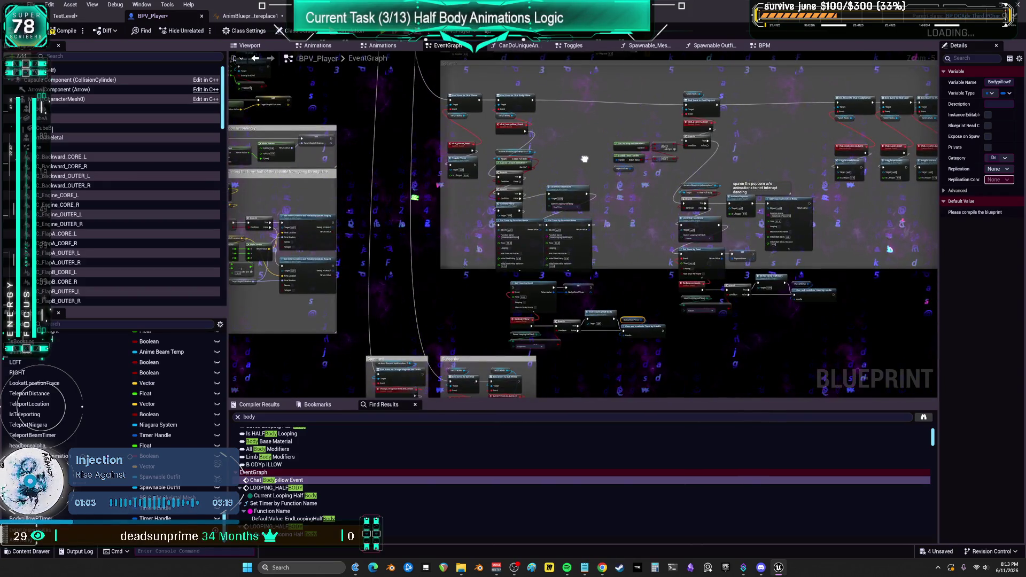
drag(658, 275, 566, 261)
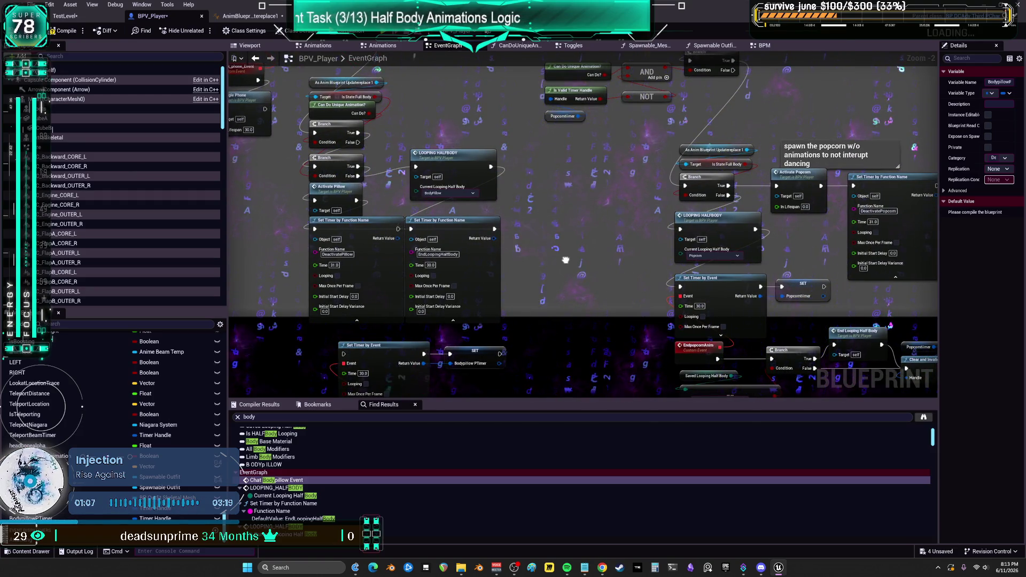
key(Delete)
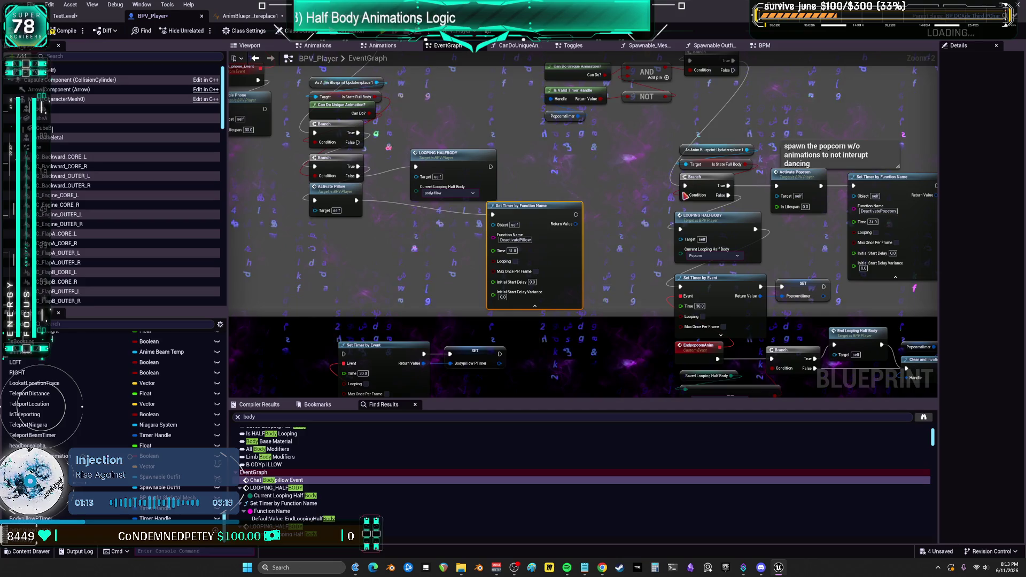
Step: Duplicate the cast, Is State Full Body and Branch nodes, and bring in another Bodypillow PTimer
drag(729, 138, 631, 183)
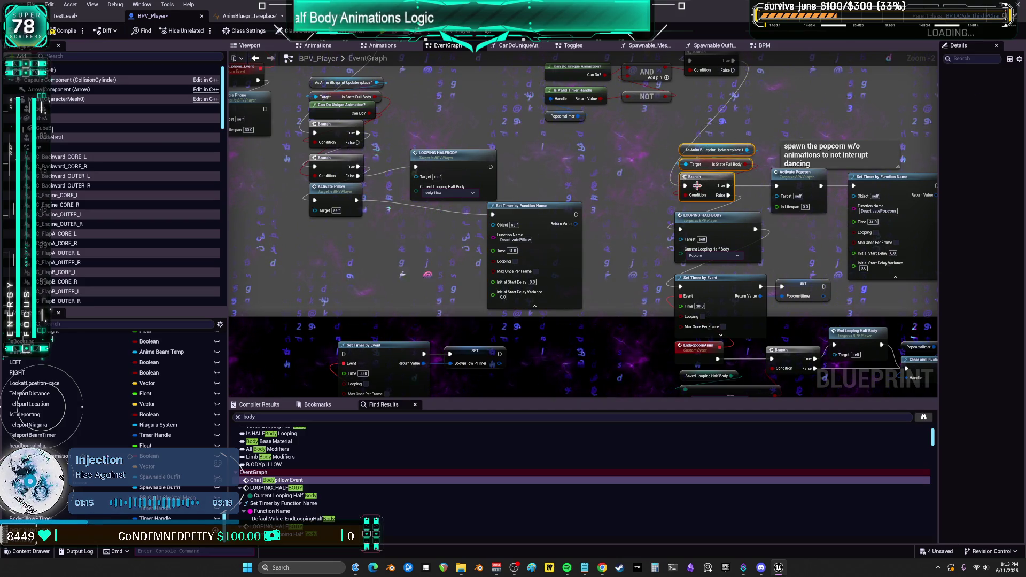
key(ctrl+c)
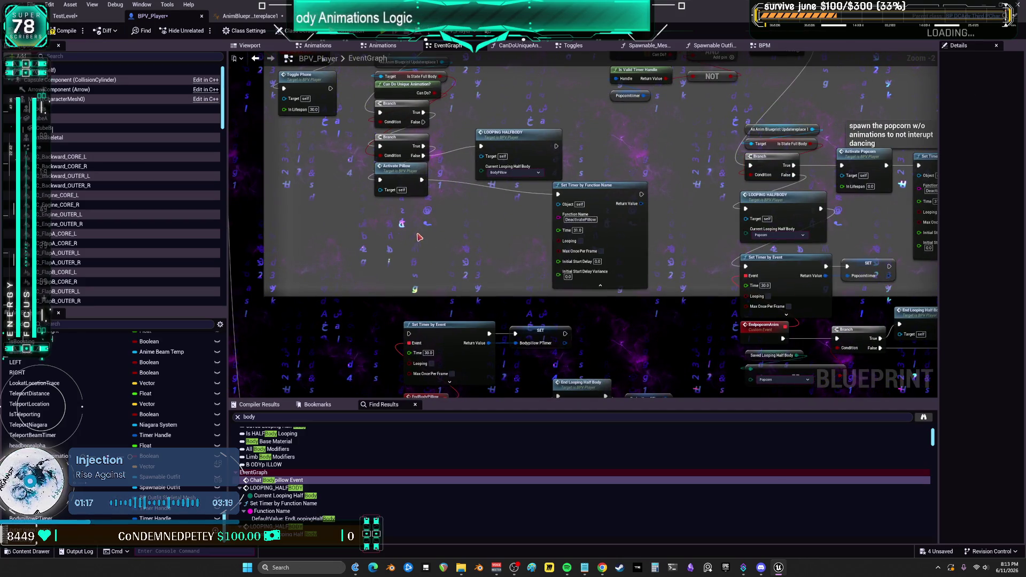
key(ctrl+v)
mouse_move(536, 213)
mouse_down()
mouse_move(512, 279)
mouse_move(524, 300)
mouse_up()
mouse_move(31, 518)
mouse_down()
mouse_move(508, 155)
mouse_move(483, 136)
mouse_up()
Step: Place a Bodypillow PTimer getter and duplicate the popcorn event's Can Do Unique Animation and timer-validity nodes
click(497, 142)
scroll(577, 122, up, 2)
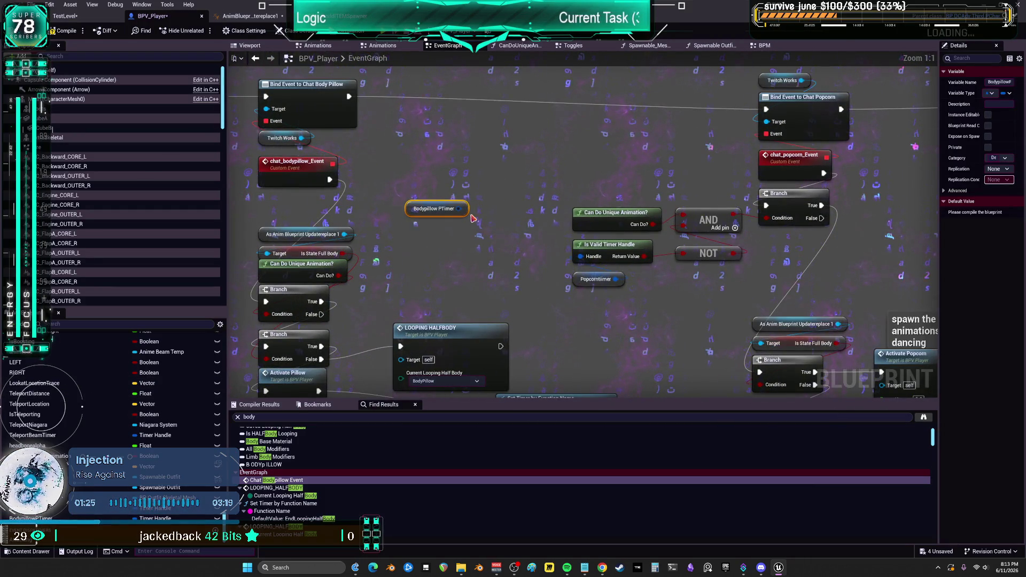
mouse_move(561, 174)
mouse_down()
mouse_move(605, 200)
mouse_move(836, 267)
mouse_up()
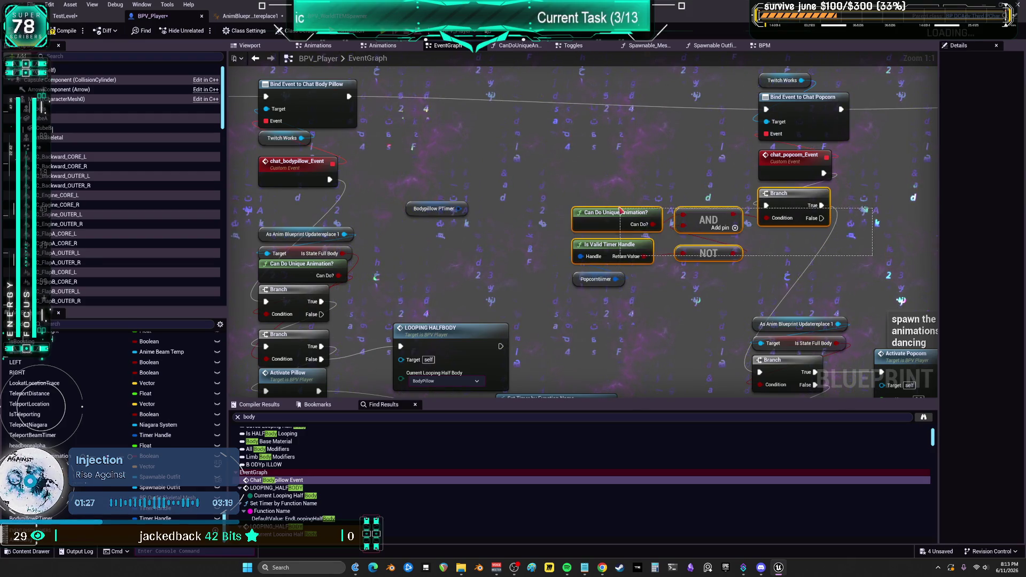
key(ctrl+c)
key(ctrl+v)
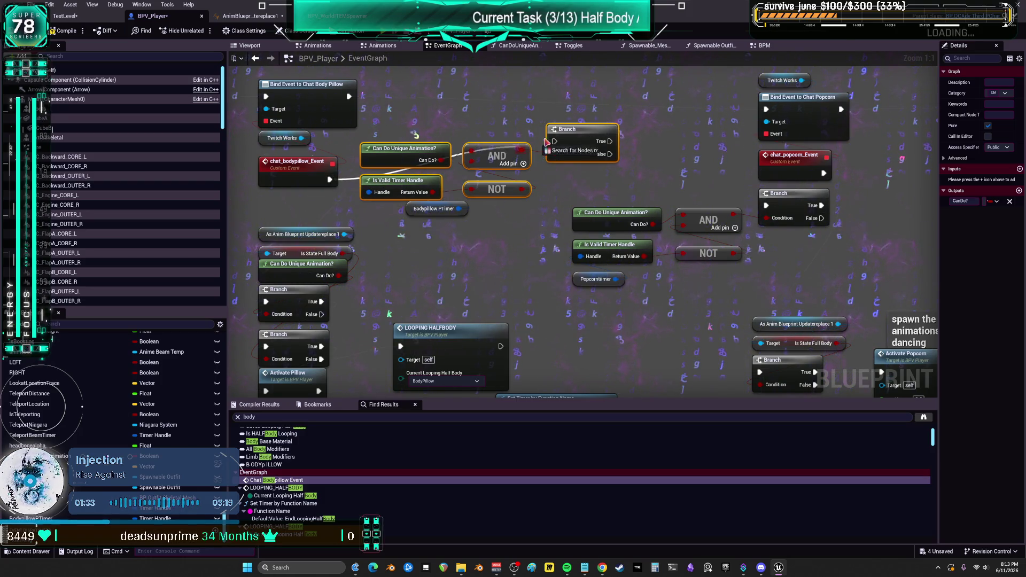
Step: Move the cast beside Is State Full Body and delete the redundant unique-animation check and Branch
drag(384, 281, 448, 275)
click(383, 226)
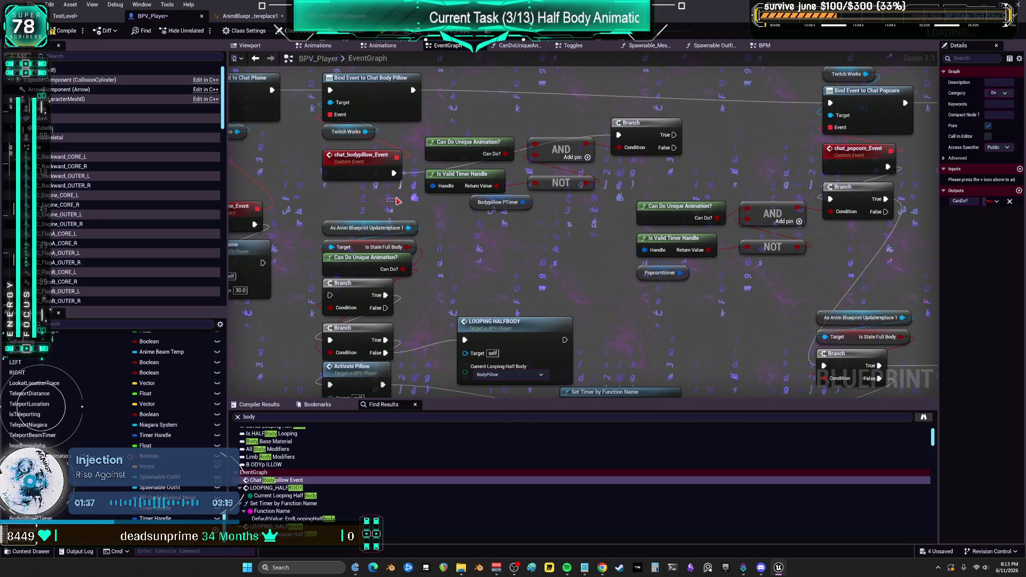
drag(398, 201, 426, 274)
drag(348, 251, 270, 313)
scroll(555, 283, down, 2)
scroll(556, 283, up, 1)
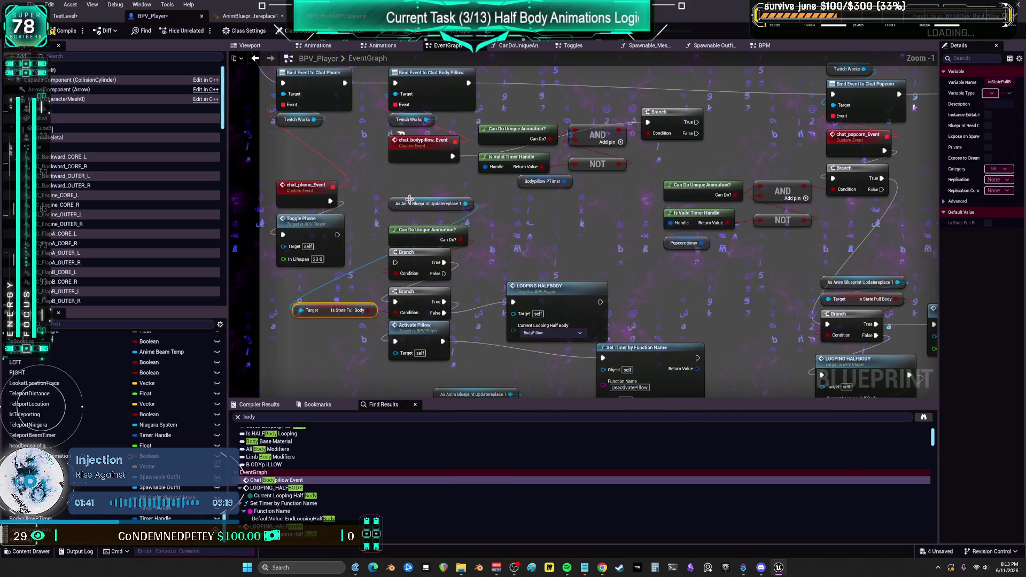
drag(433, 204, 335, 288)
drag(469, 222, 386, 279)
key(Delete)
Step: Arrange the pasted gate group beside the body pillow event and restore the popcorn gate's position
drag(471, 120, 631, 187)
drag(512, 151, 428, 205)
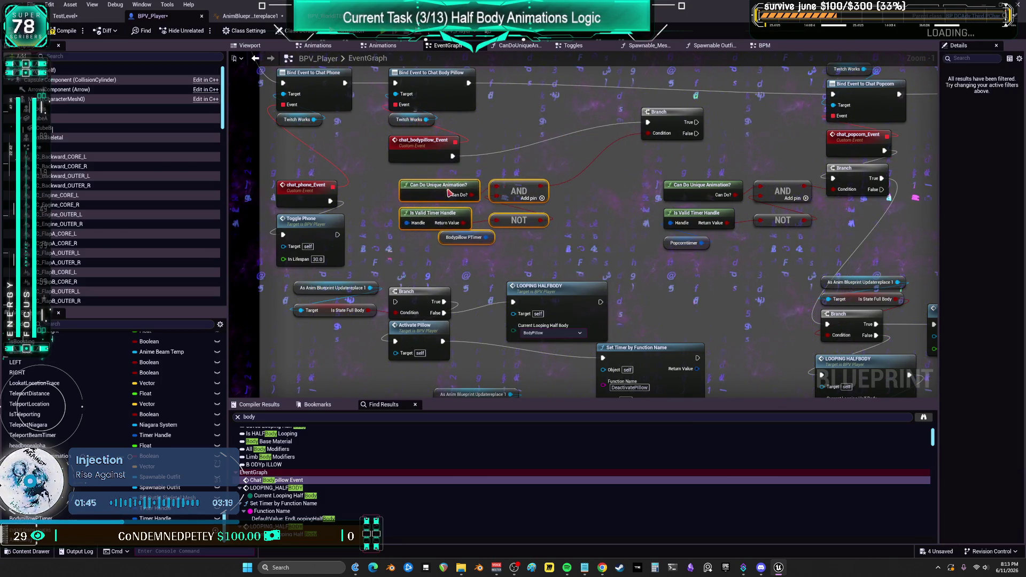
mouse_move(674, 120)
mouse_down()
mouse_move(624, 146)
mouse_move(540, 155)
mouse_up()
mouse_move(550, 253)
mouse_down()
mouse_move(390, 179)
mouse_move(431, 205)
mouse_up()
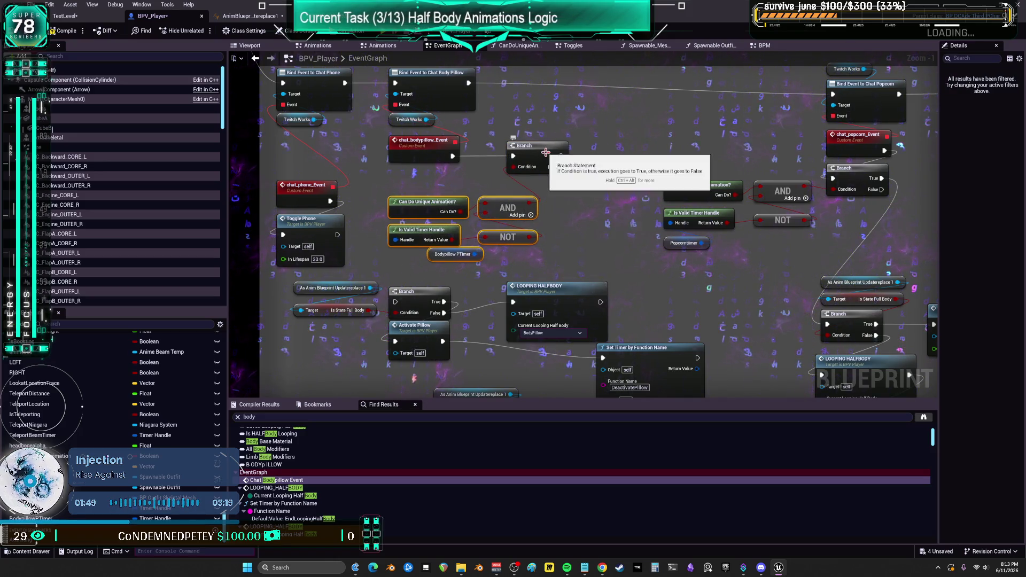
mouse_move(850, 168)
mouse_down()
mouse_move(791, 155)
mouse_move(759, 183)
mouse_move(755, 173)
mouse_up()
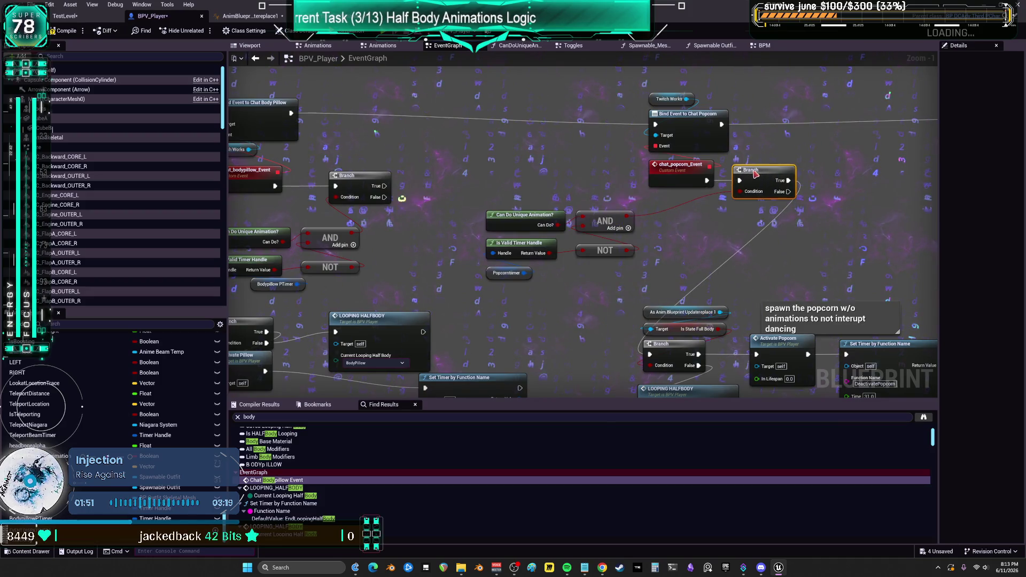
drag(595, 269, 481, 209)
drag(607, 222, 764, 222)
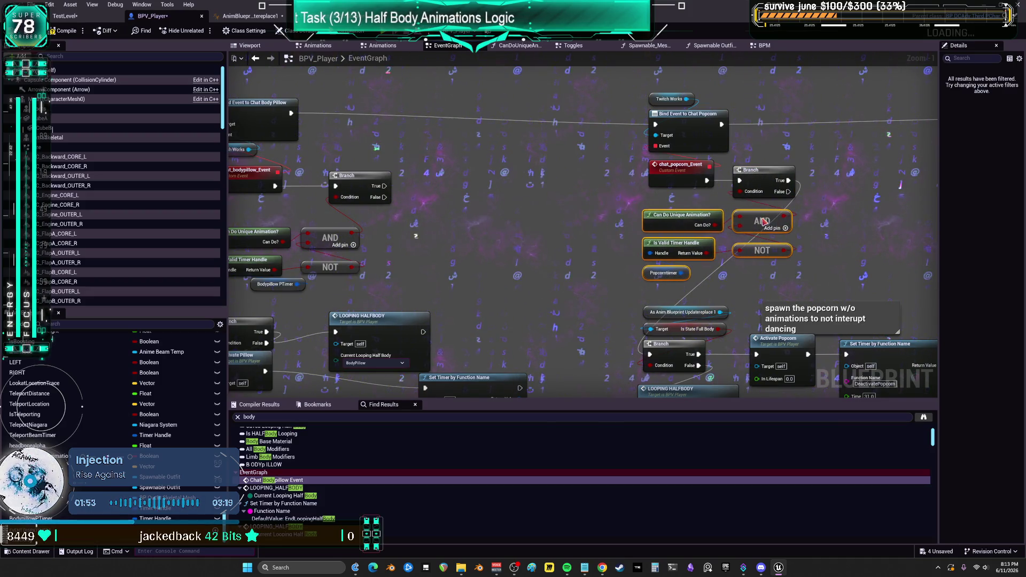
drag(487, 221, 538, 222)
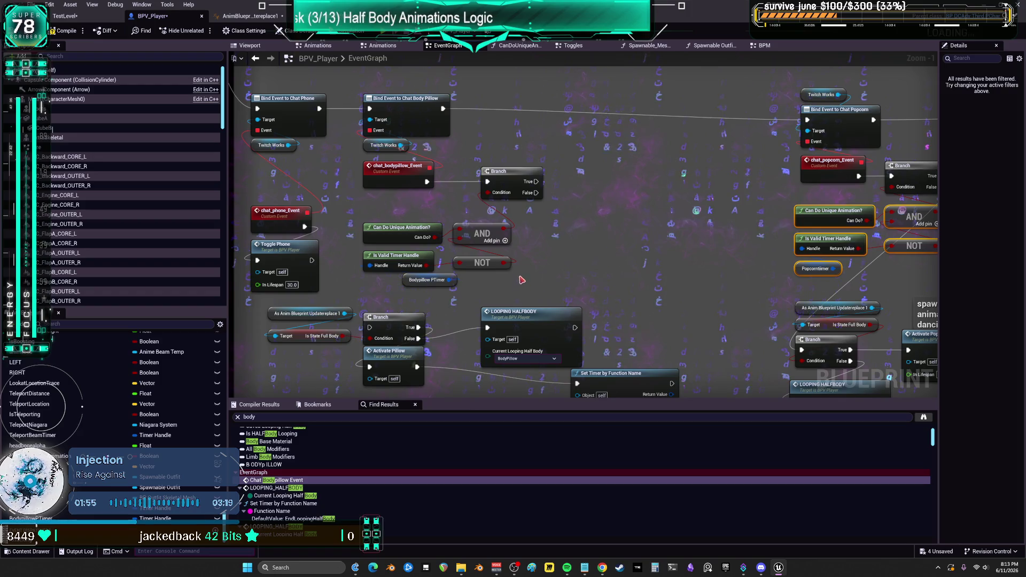
drag(521, 279, 507, 278)
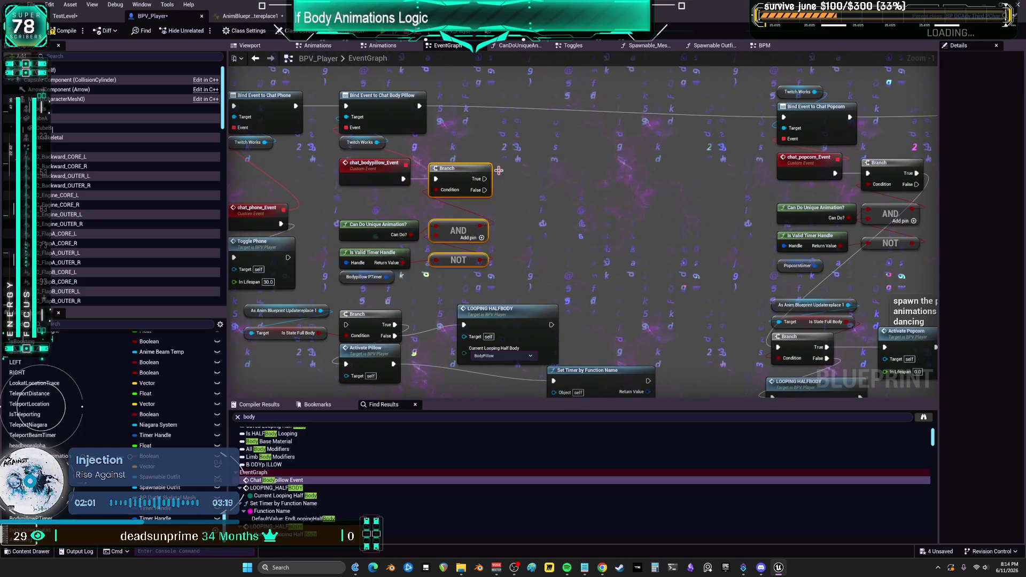
Step: Connect the upper Branch's True output to the lower body pillow Branch
drag(940, 254, 869, 161)
drag(776, 180, 705, 180)
mouse_move(452, 225)
mouse_down()
mouse_move(446, 209)
mouse_move(484, 170)
mouse_move(526, 183)
mouse_move(565, 177)
mouse_up()
drag(536, 132, 434, 238)
drag(408, 278, 408, 278)
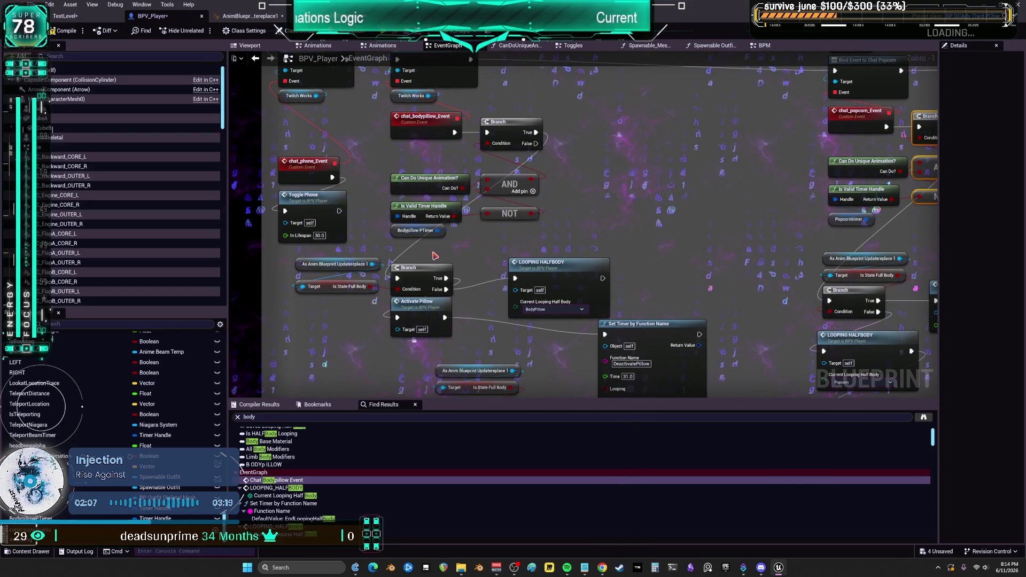
drag(460, 252, 443, 266)
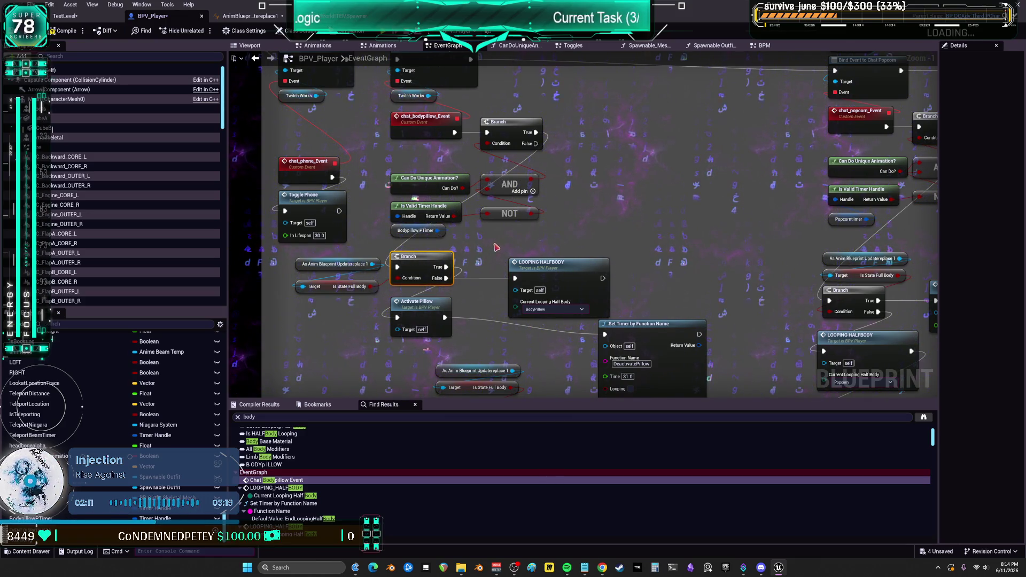
Step: Move the unique-animation checks up and the cast nodes down, remove the leftover copies, and shift Activate Pillow
scroll(488, 266, down, 1)
drag(488, 223, 503, 233)
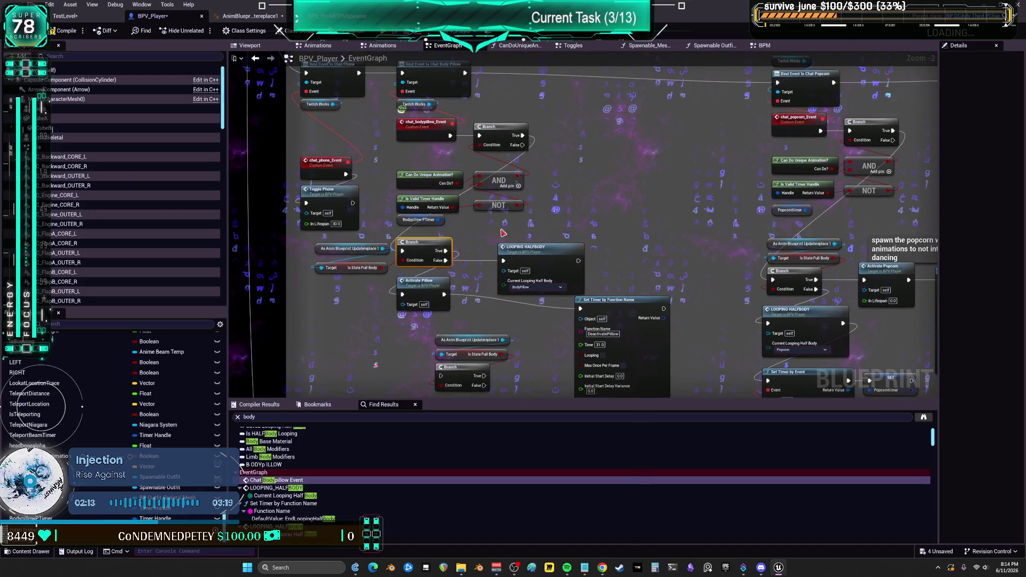
drag(410, 174, 410, 159)
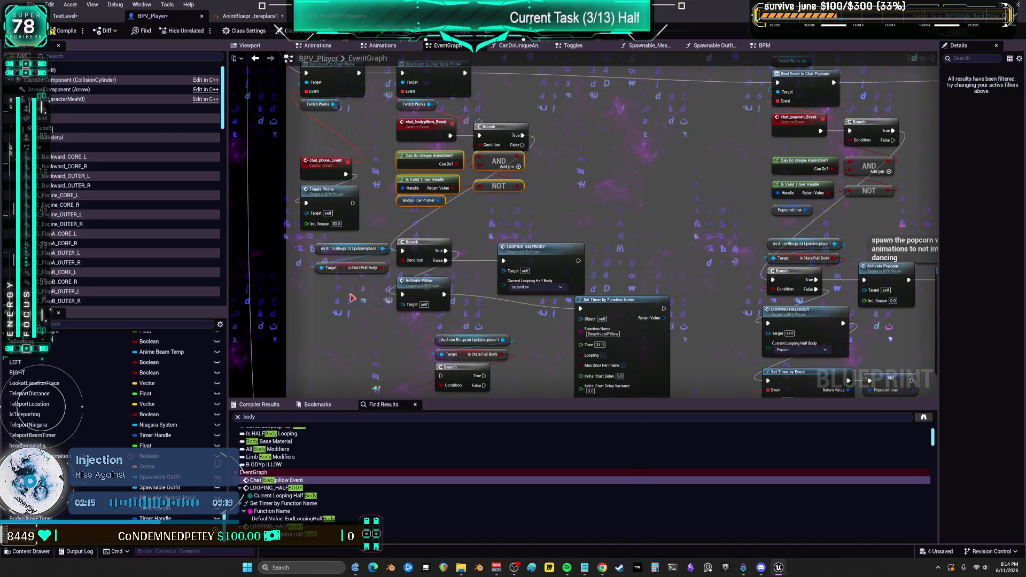
drag(425, 230, 421, 244)
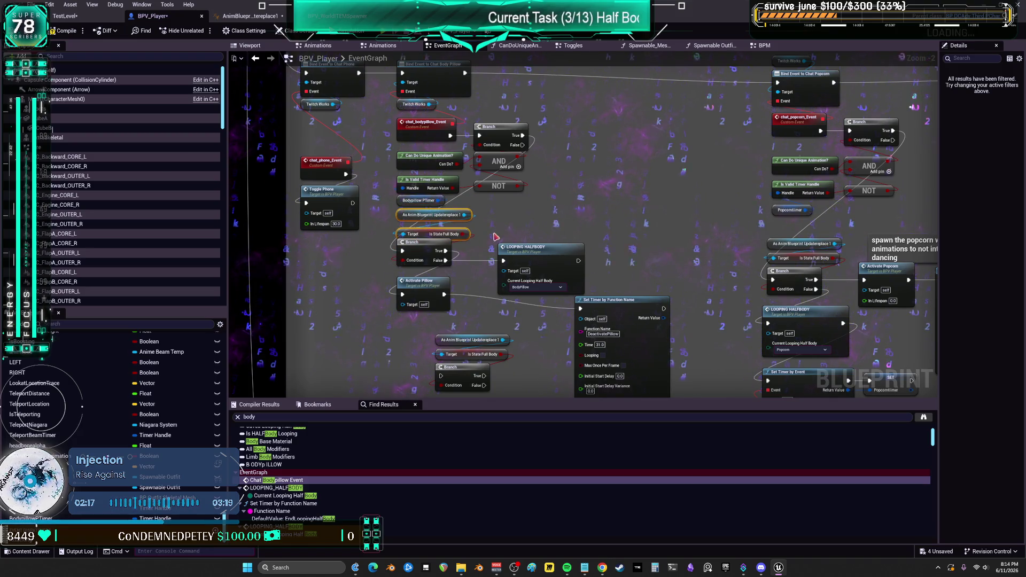
drag(594, 227, 533, 203)
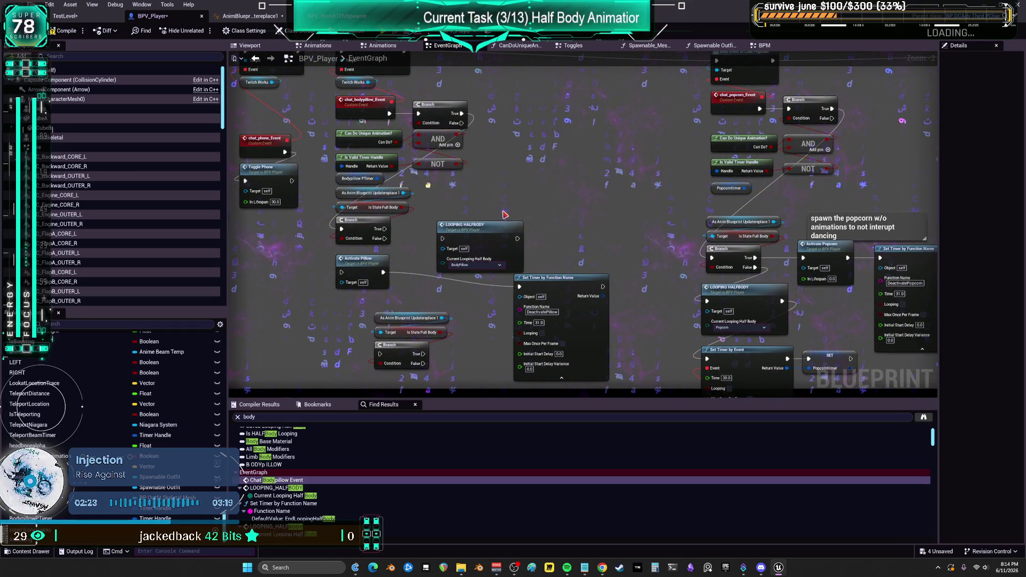
mouse_move(476, 278)
mouse_down()
mouse_move(483, 253)
mouse_move(417, 203)
mouse_move(444, 207)
mouse_move(446, 239)
mouse_up()
key(ctrl+z)
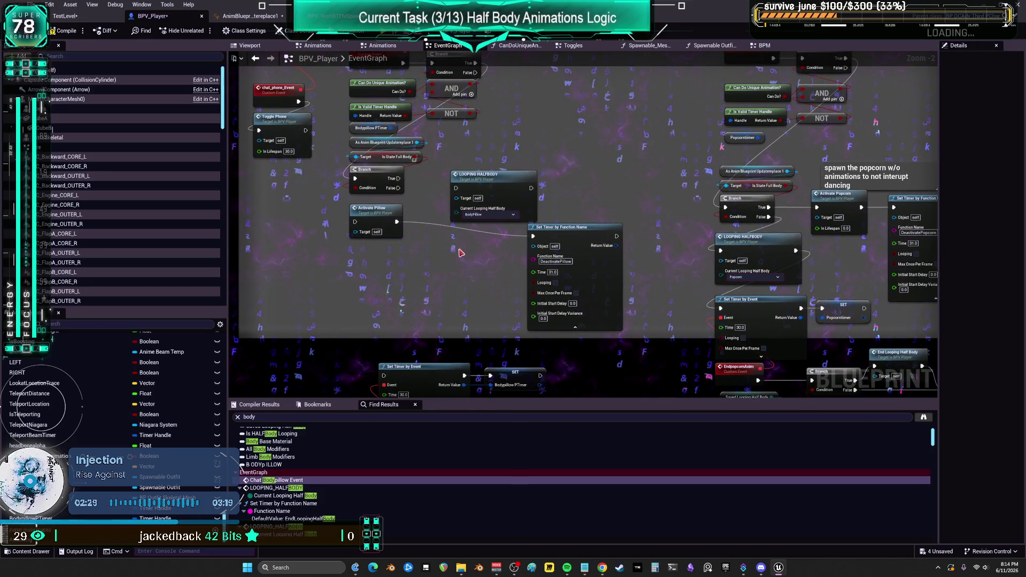
key(ctrl+z)
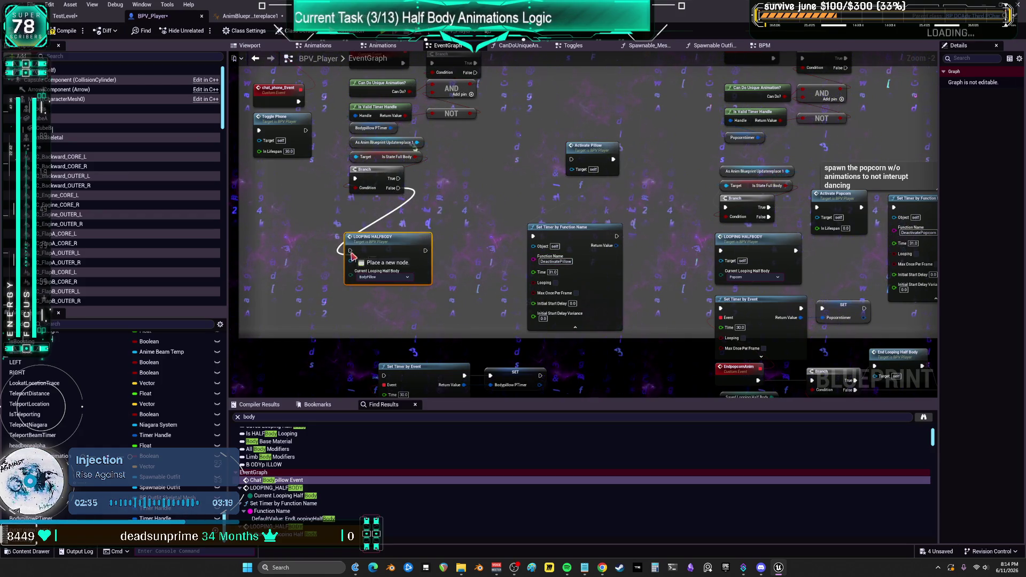
Step: Wire the Branch True output into Activate Pillow and place the DeactivatePillow Set Timer by Function Name beside it
drag(441, 187, 463, 108)
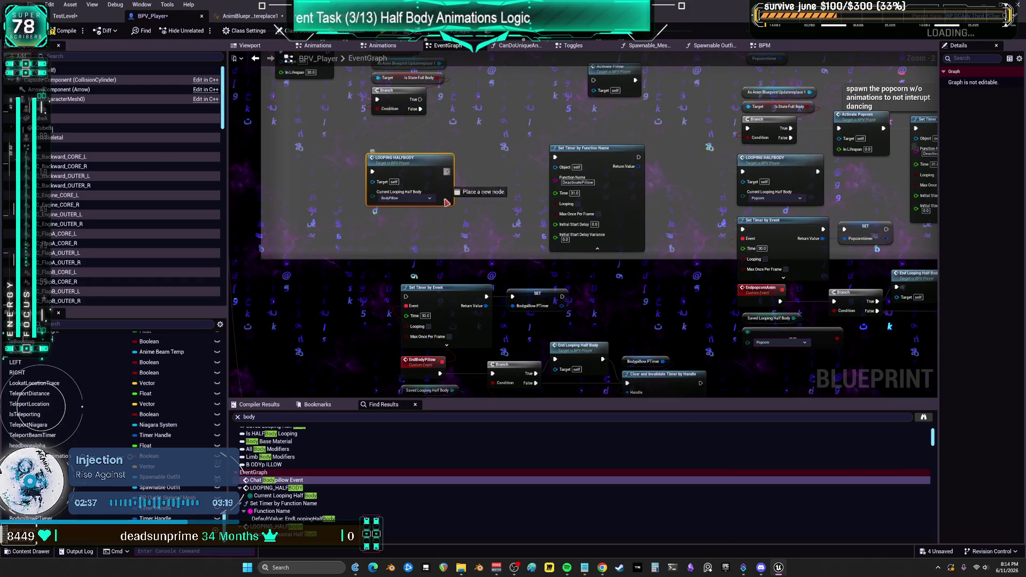
mouse_move(695, 397)
mouse_down()
mouse_move(693, 328)
mouse_move(395, 214)
mouse_move(417, 184)
mouse_move(405, 161)
mouse_move(406, 251)
mouse_up()
mouse_move(556, 222)
mouse_down()
mouse_move(572, 204)
mouse_move(563, 216)
mouse_up()
mouse_move(302, 194)
mouse_down()
mouse_move(475, 174)
mouse_move(396, 183)
mouse_up()
drag(495, 222, 479, 188)
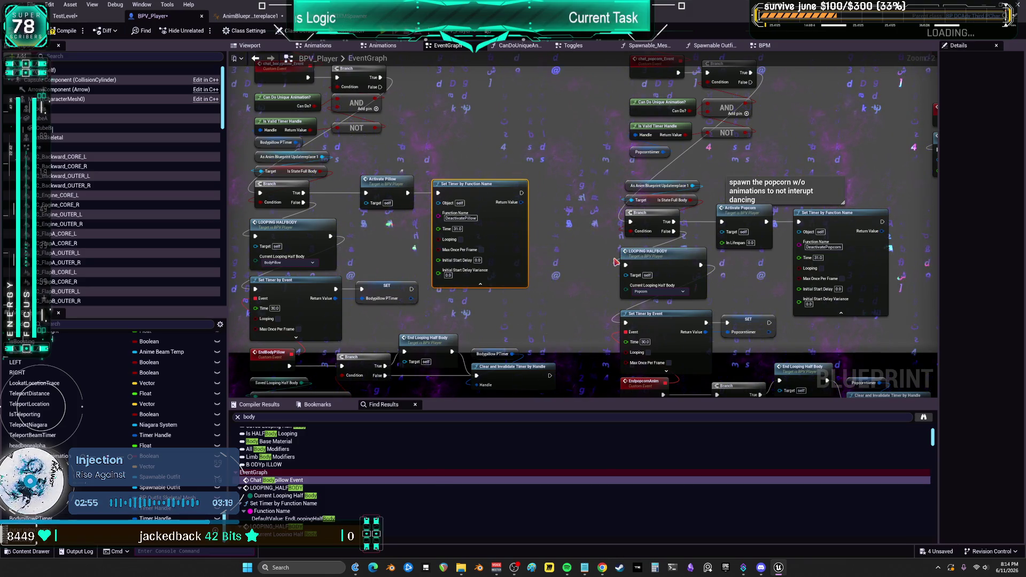
scroll(609, 270, down, 2)
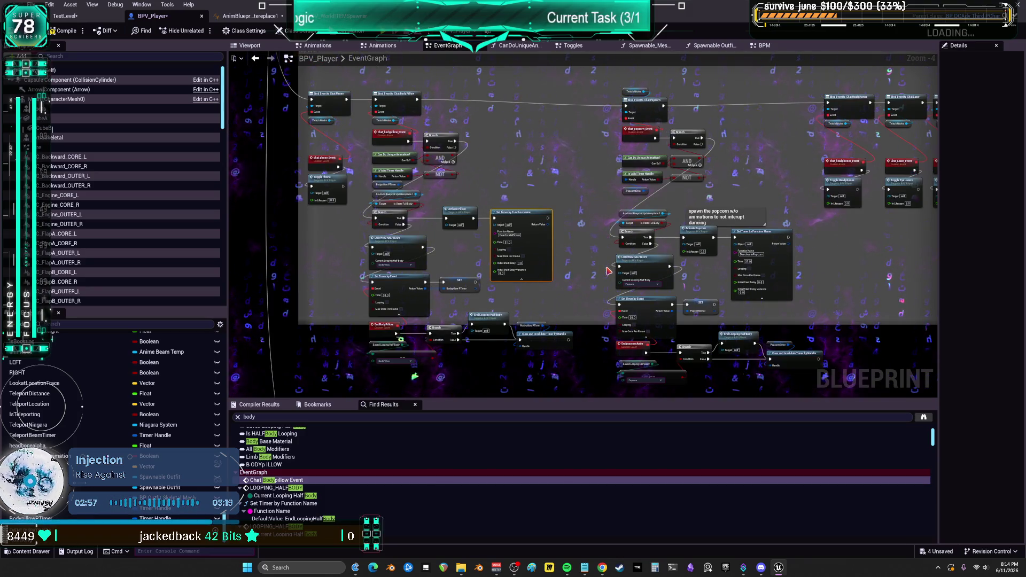
Step: Compile and save BPV_Player, then select the popcorn event's node group
click(65, 31)
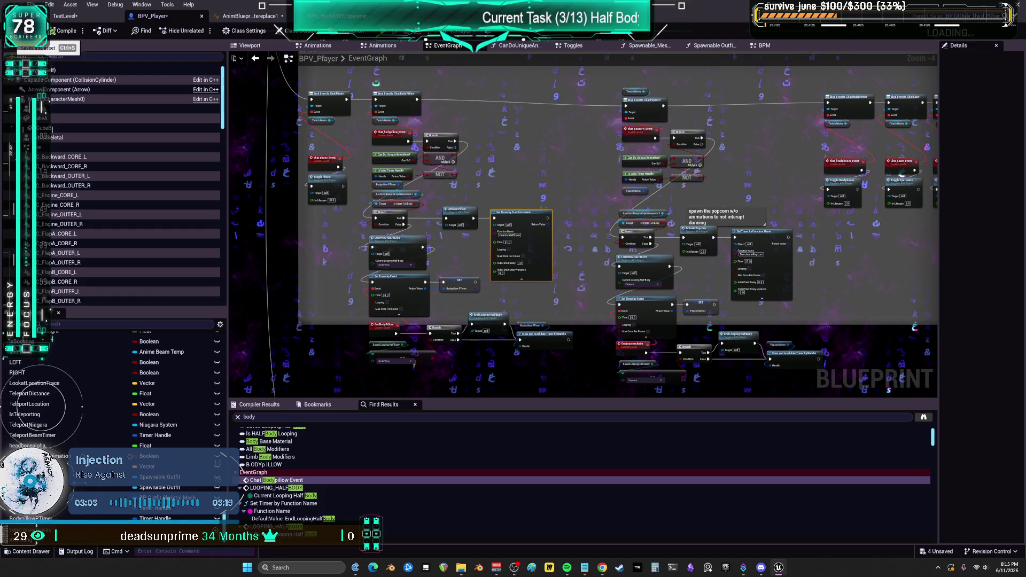
key(ctrl+s)
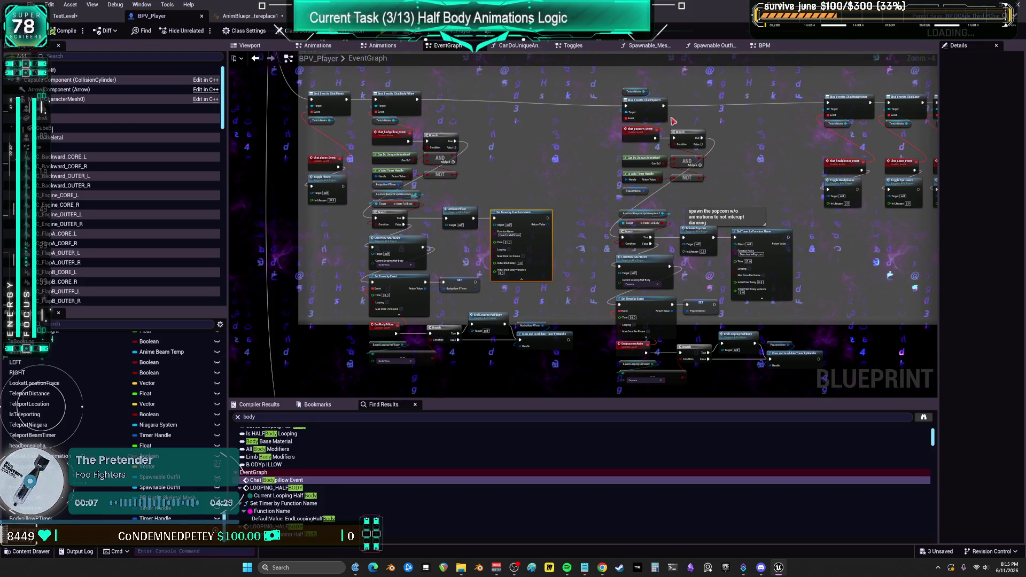
drag(672, 121, 537, 87)
drag(693, 372, 756, 398)
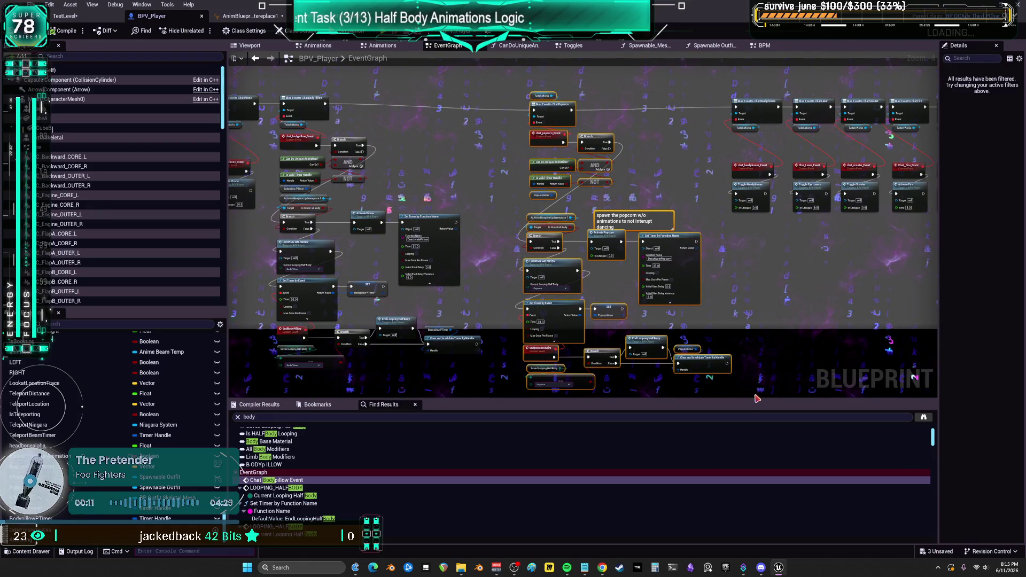
scroll(636, 315, down, 2)
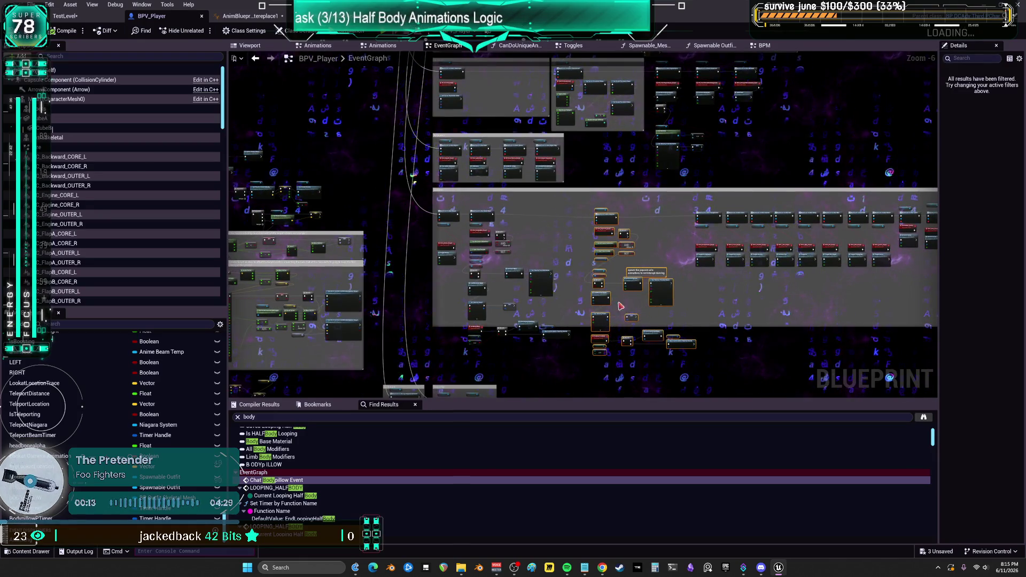
scroll(620, 305, up, 1)
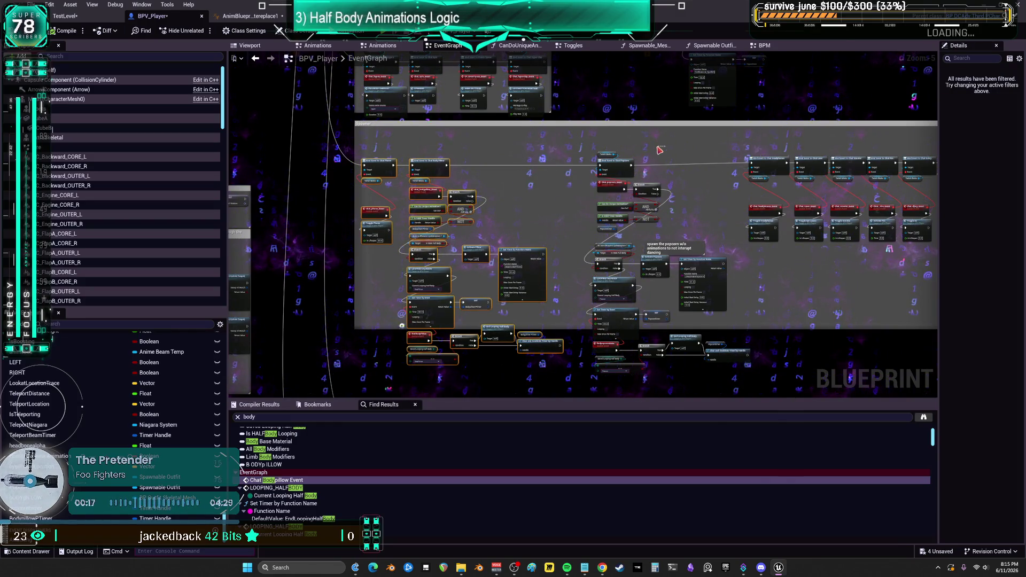
drag(747, 360, 711, 284)
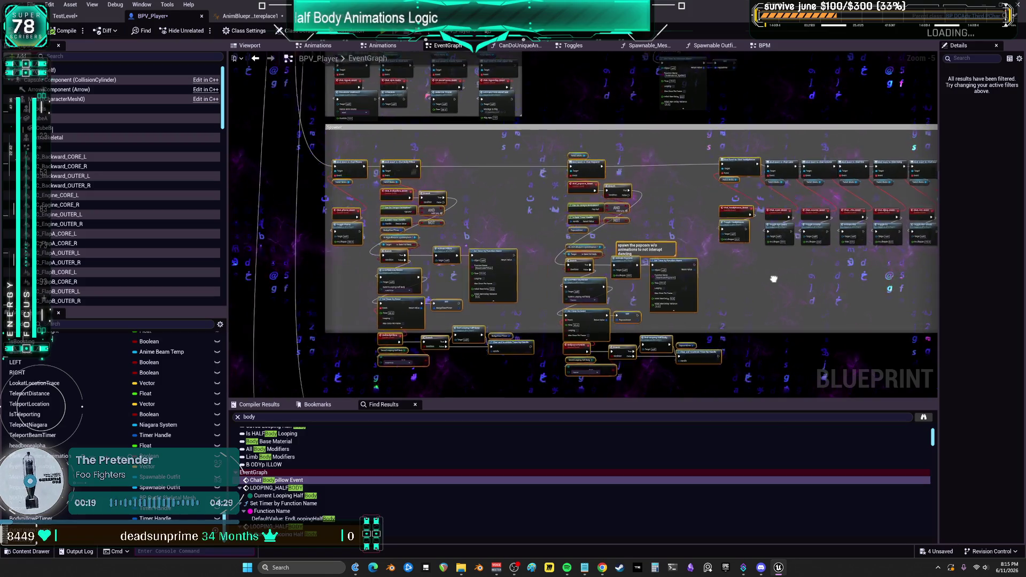
Step: Look over the popcorn event logic, then switch to the Notepad task notes
scroll(762, 257, up, 2)
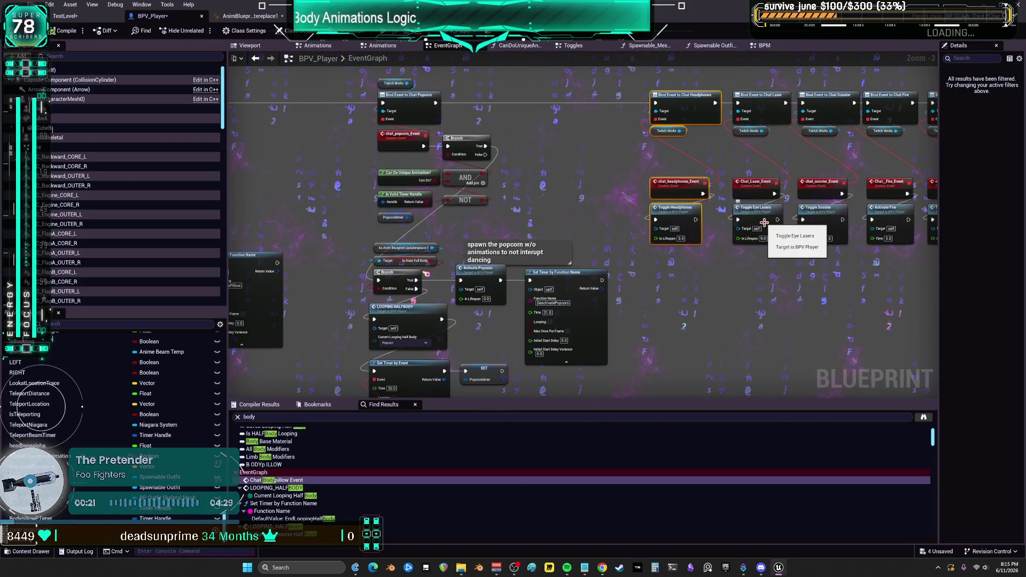
drag(687, 239, 711, 243)
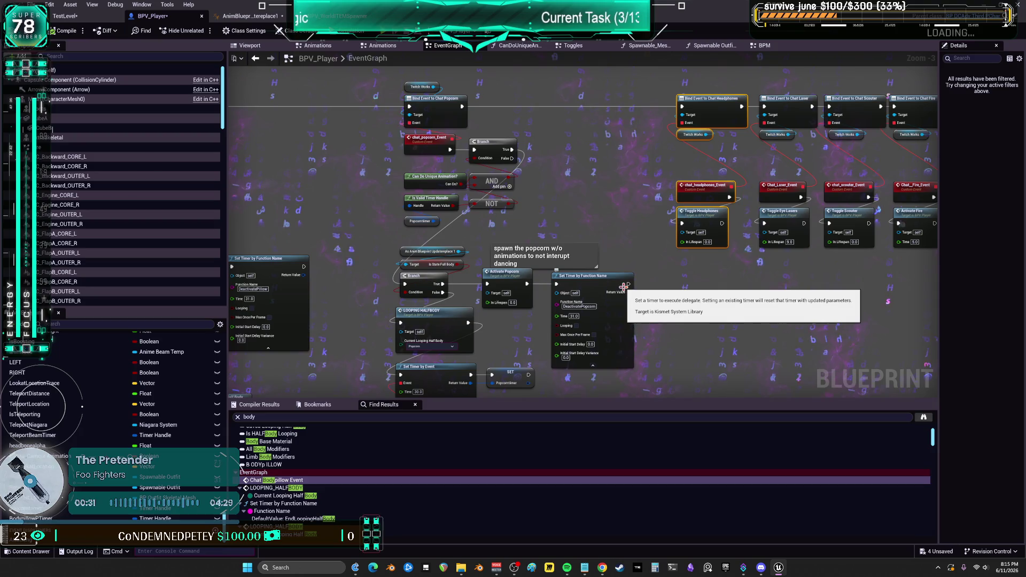
drag(678, 162, 639, 159)
mouse_move(621, 199)
mouse_down()
mouse_move(639, 184)
mouse_move(643, 201)
mouse_up()
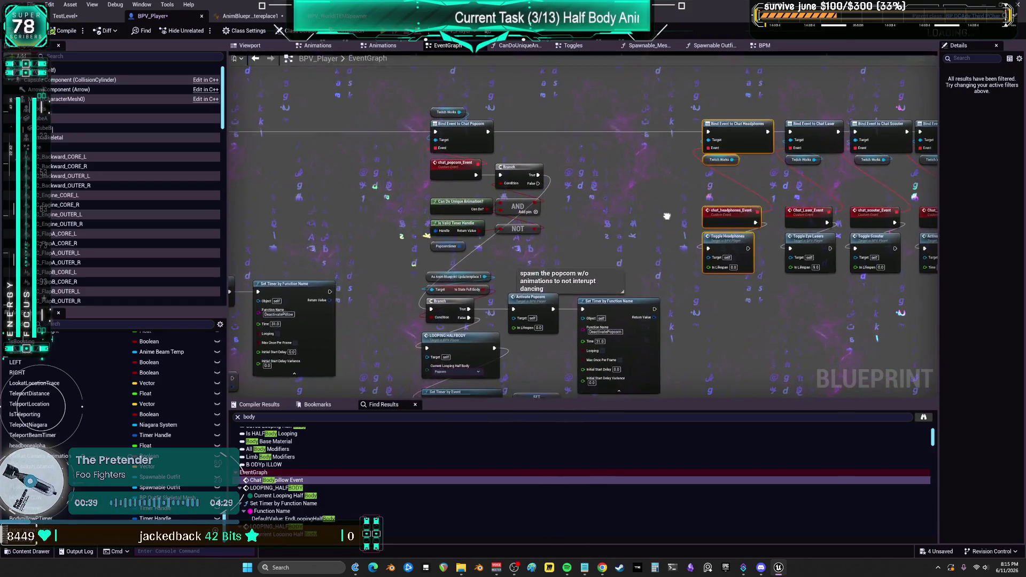
drag(666, 218, 702, 200)
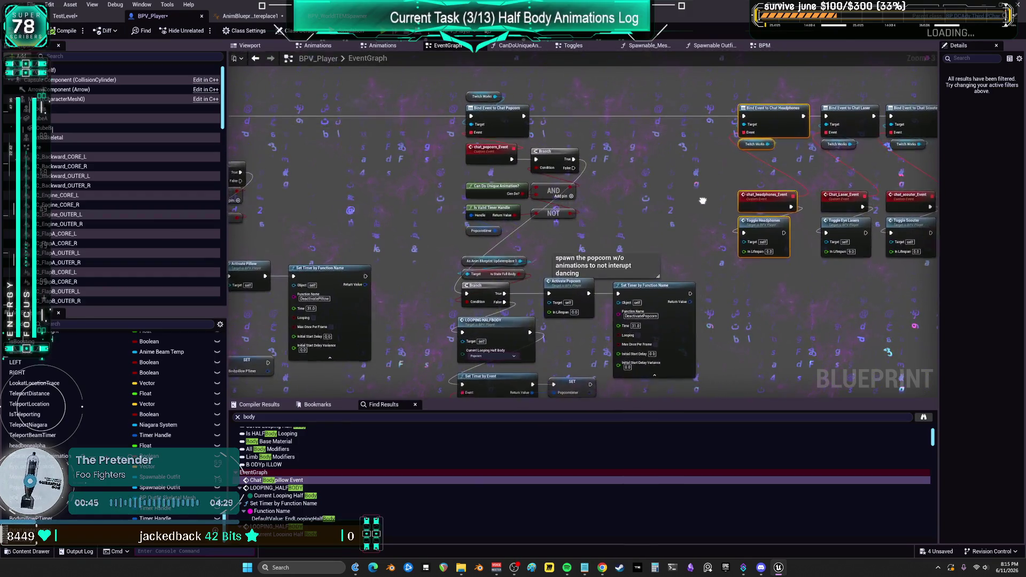
drag(693, 205, 686, 215)
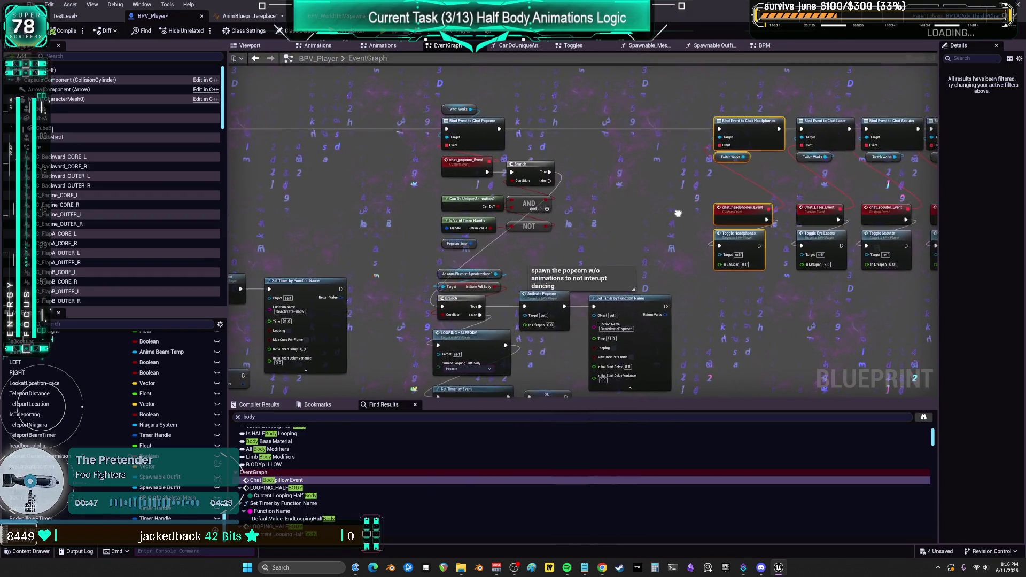
key(alt+Tab)
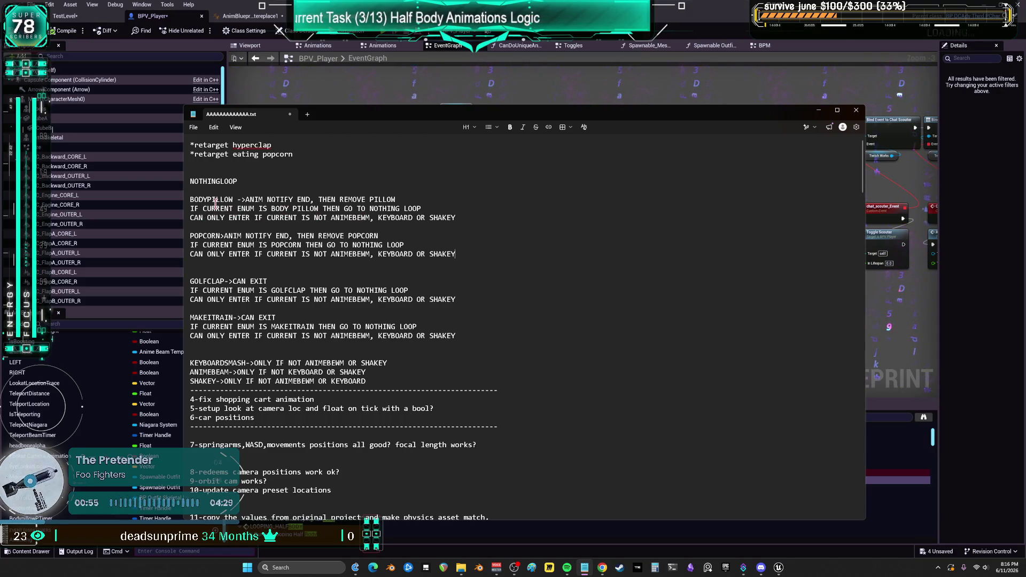
Step: Leave the NOTHINGLOOP notes and return to the BPV_Player event graph
key(alt+Tab)
scroll(568, 193, up, 3)
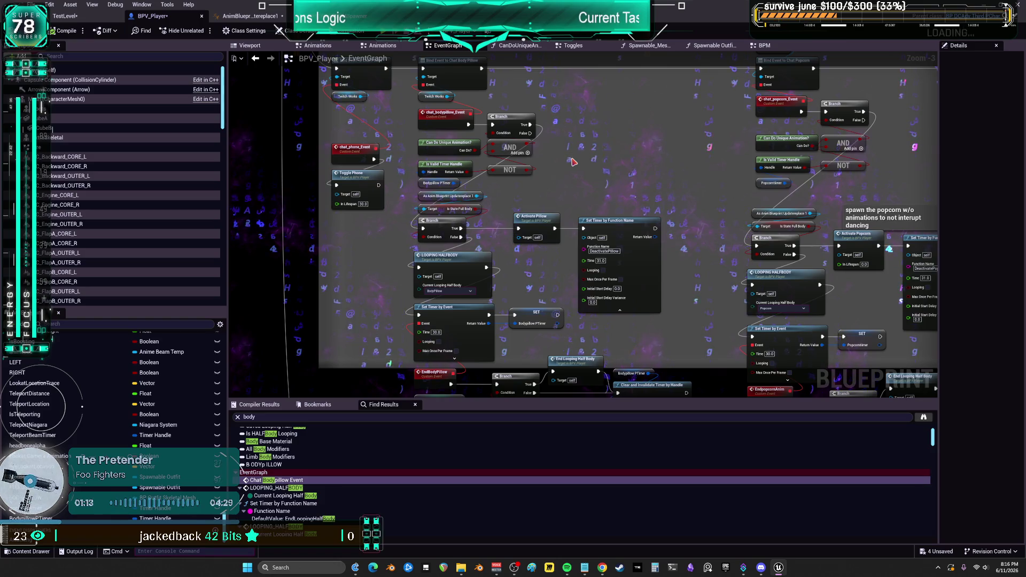
Step: Copy the Saved Looping Half Body equals-keyboardmash and NOT nodes from CanDoUniqueAnimation? into the EventGraph
scroll(622, 171, down, 1)
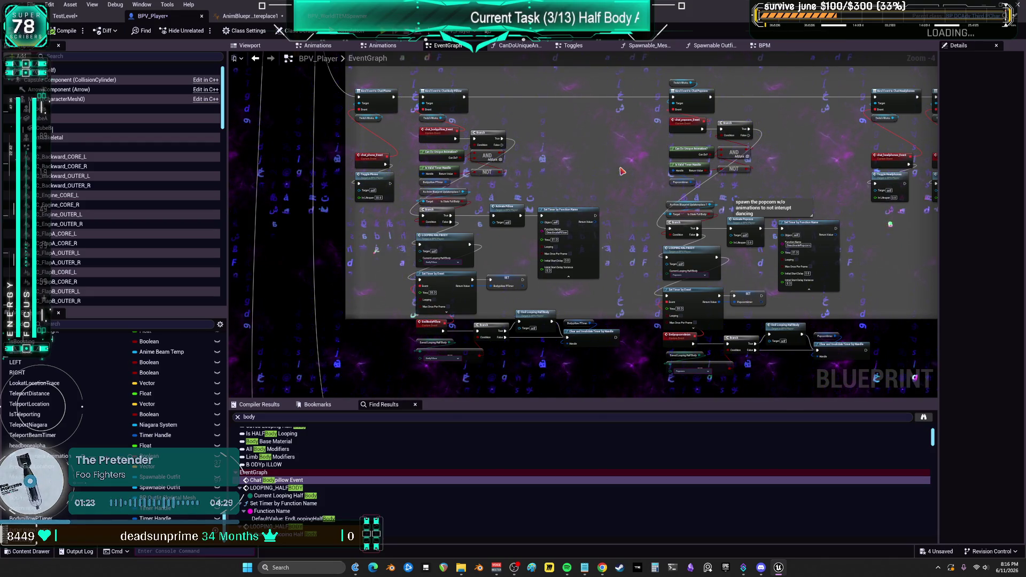
scroll(621, 171, up, 2)
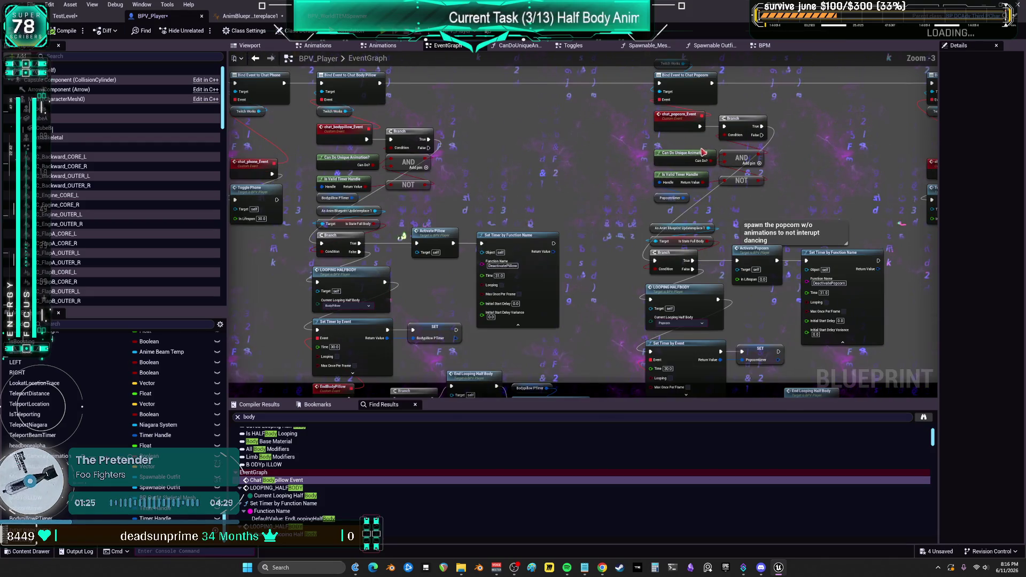
double_click(594, 273)
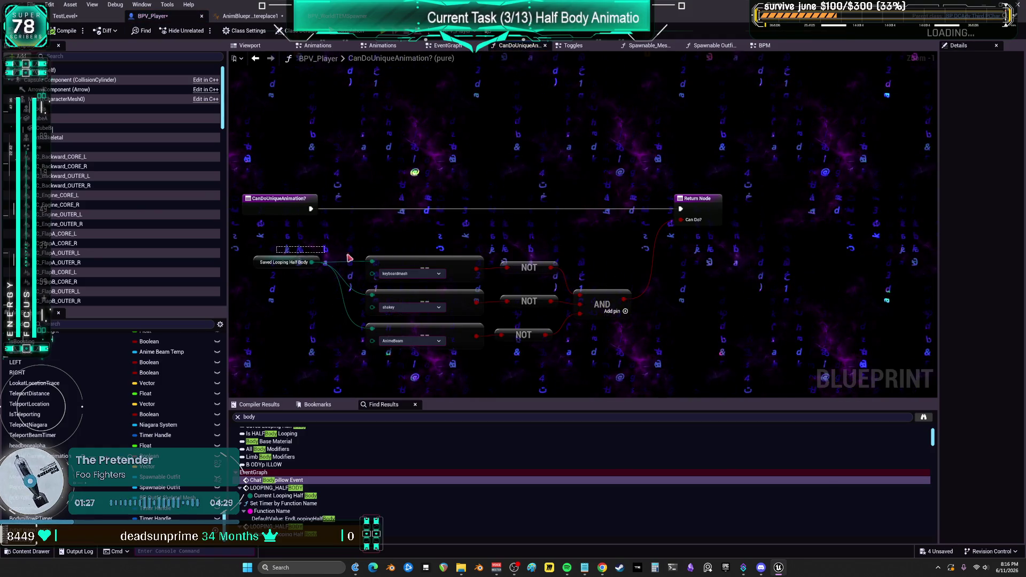
drag(475, 281, 316, 138)
ctrl+click(529, 267)
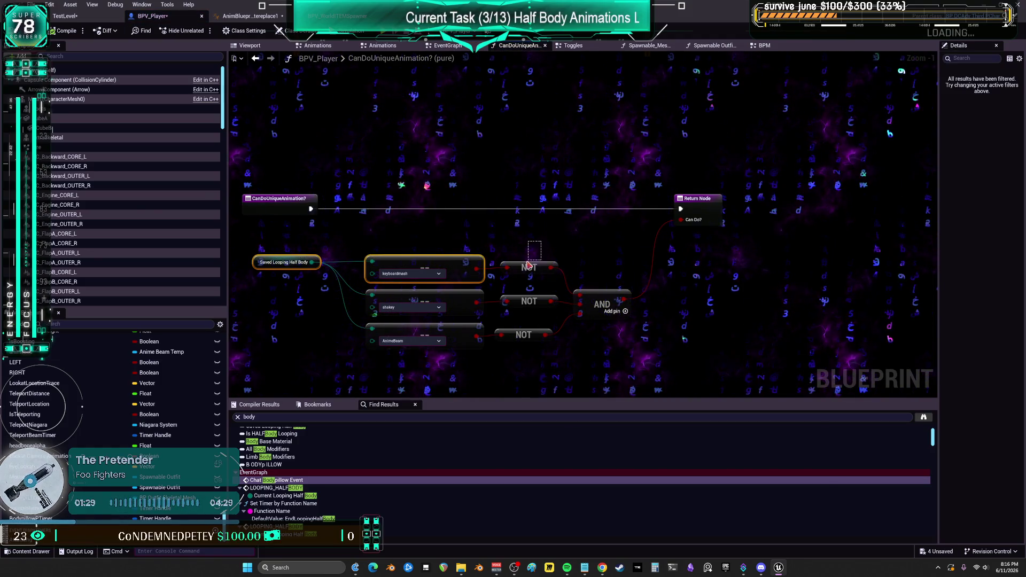
click(256, 59)
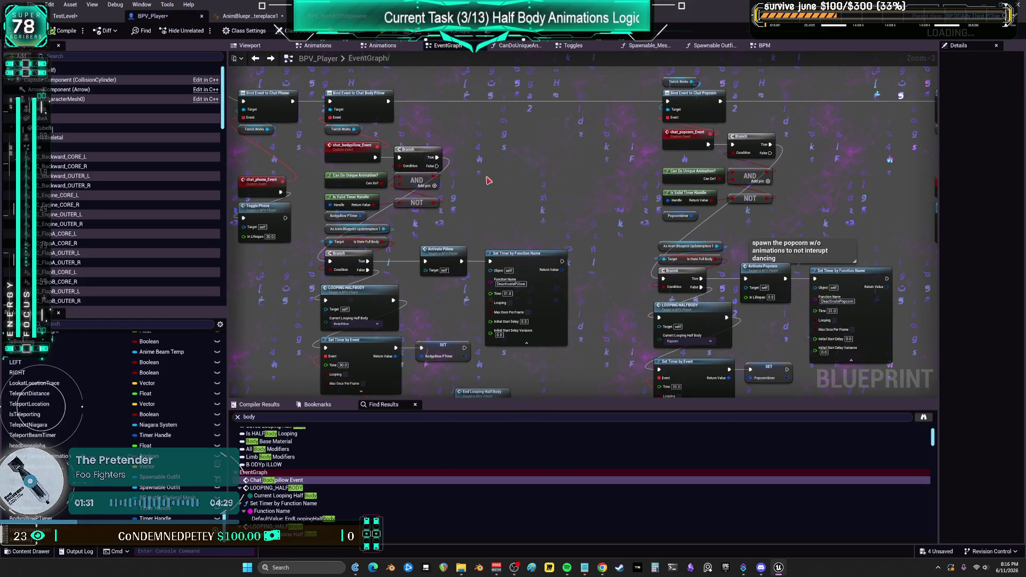
key(ctrl+v)
drag(447, 184, 484, 191)
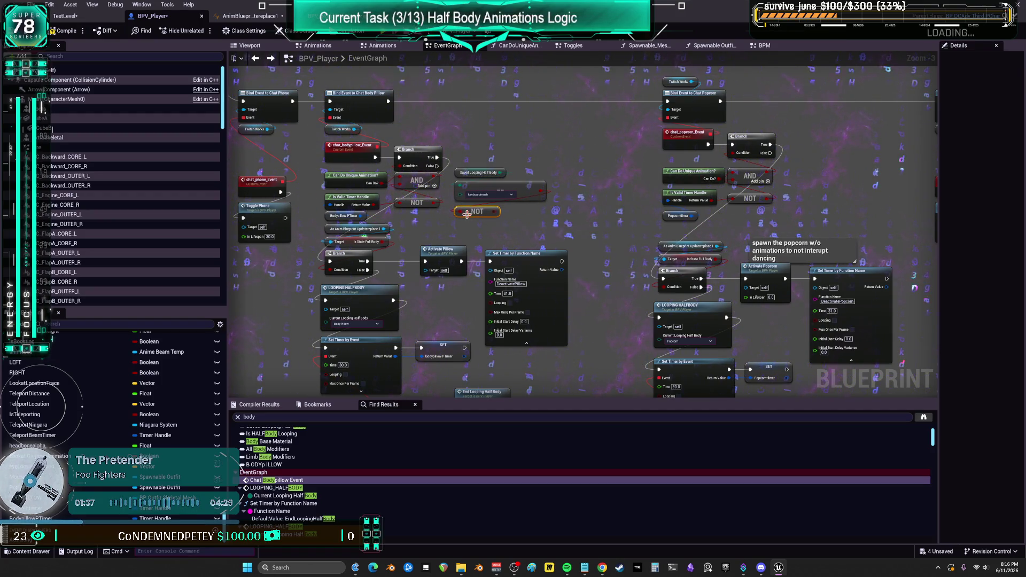
scroll(467, 214, up, 1)
click(492, 196)
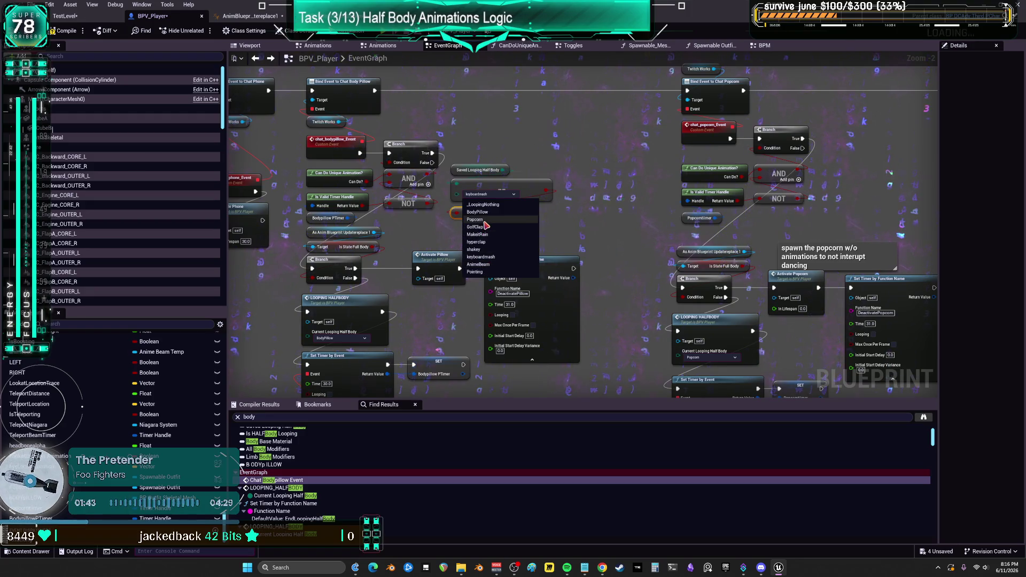
click(525, 168)
key(Delete)
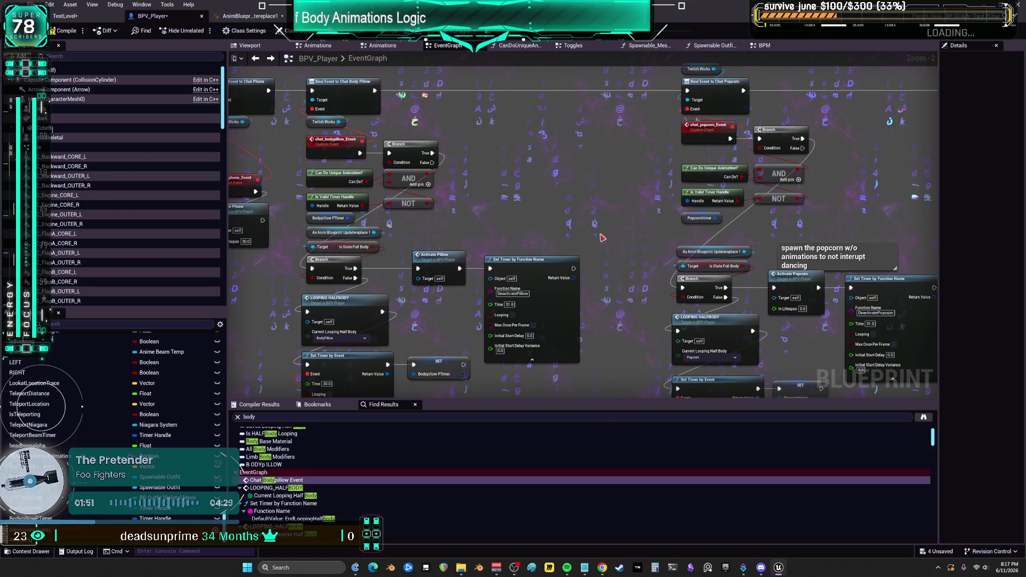
scroll(568, 216, down, 2)
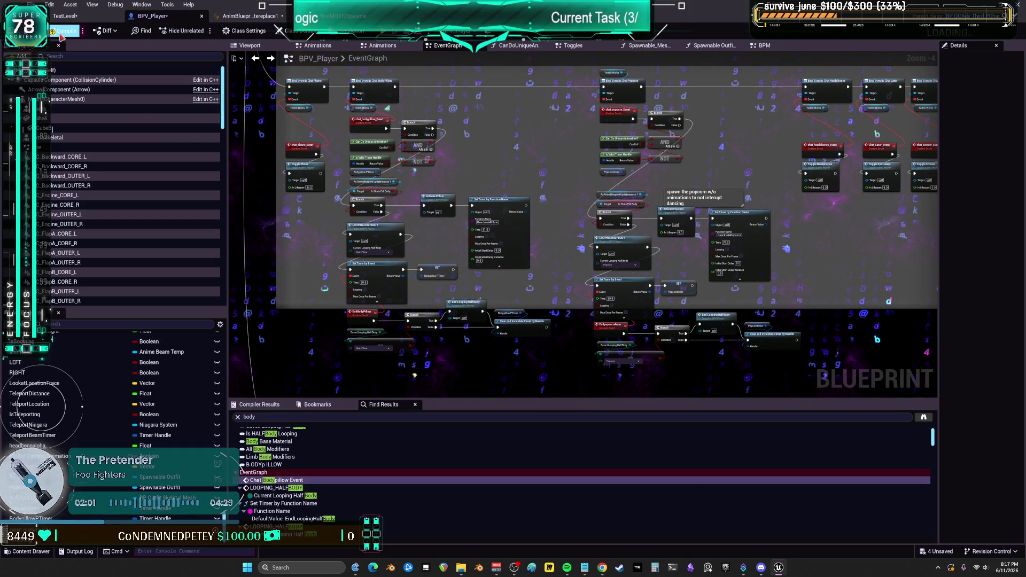
Step: Compile BPV_Player and move to the BPV_WorldITEMSpawner Twitch graph
click(90, 20)
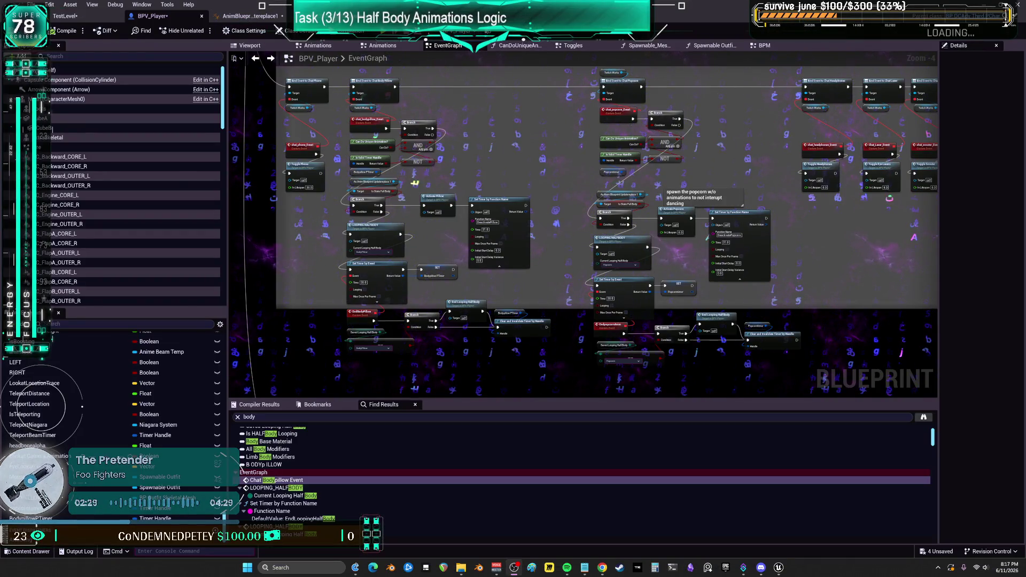
scroll(615, 262, down, 3)
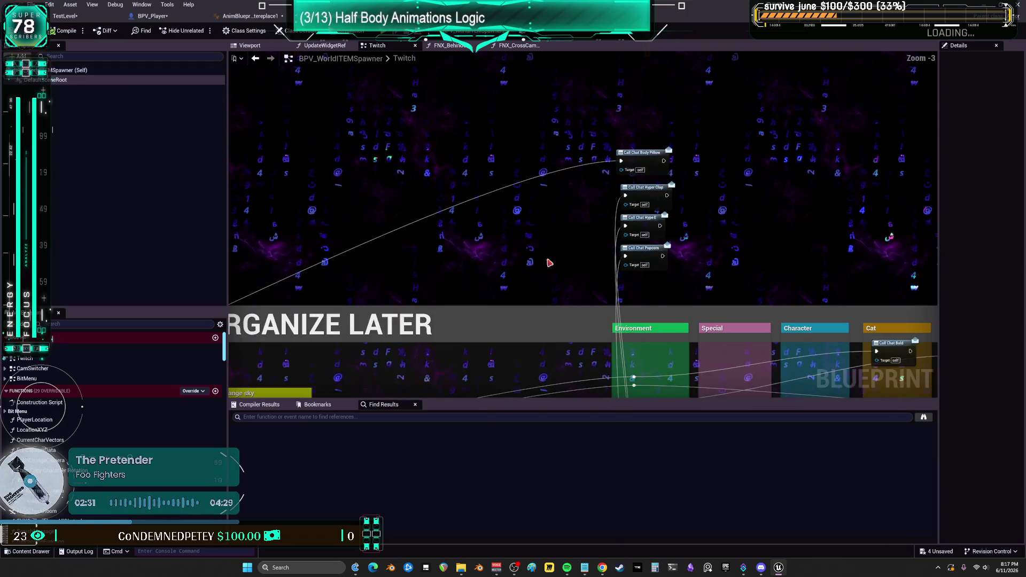
Step: Inspect the Switch on String node and the Chat Commands Array default values in Details
scroll(618, 174, down, 3)
scroll(748, 176, up, 3)
scroll(399, 213, down, 2)
scroll(398, 213, up, 2)
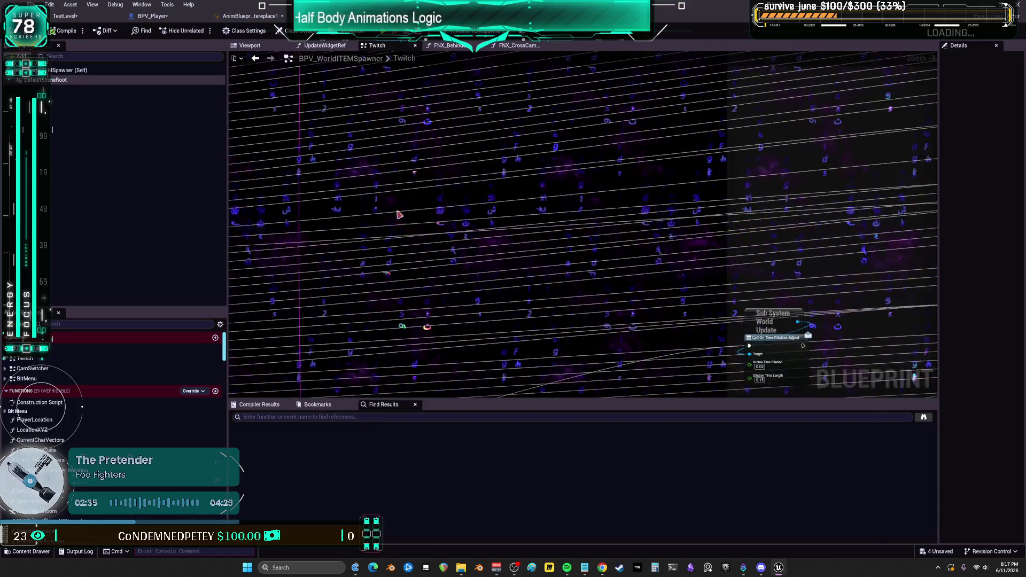
drag(380, 336, 503, 335)
click(374, 208)
scroll(395, 206, up, 3)
scroll(488, 273, down, 5)
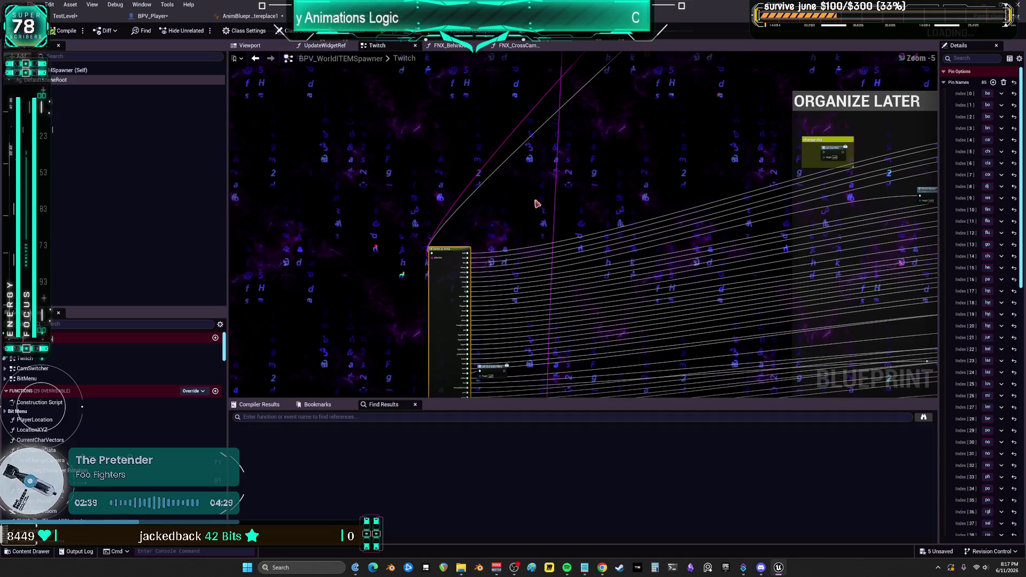
scroll(458, 225, up, 3)
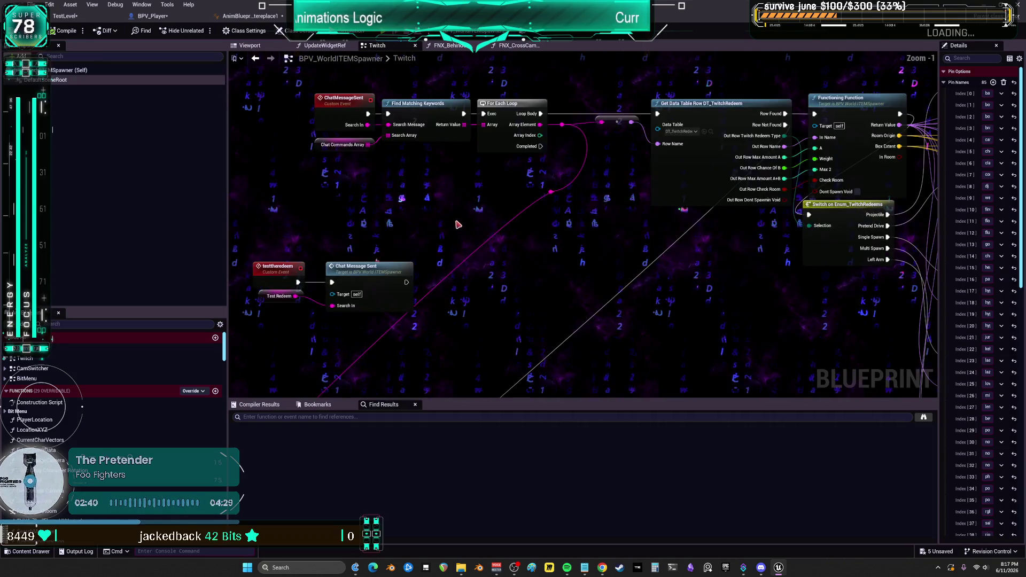
click(336, 147)
drag(938, 241, 880, 246)
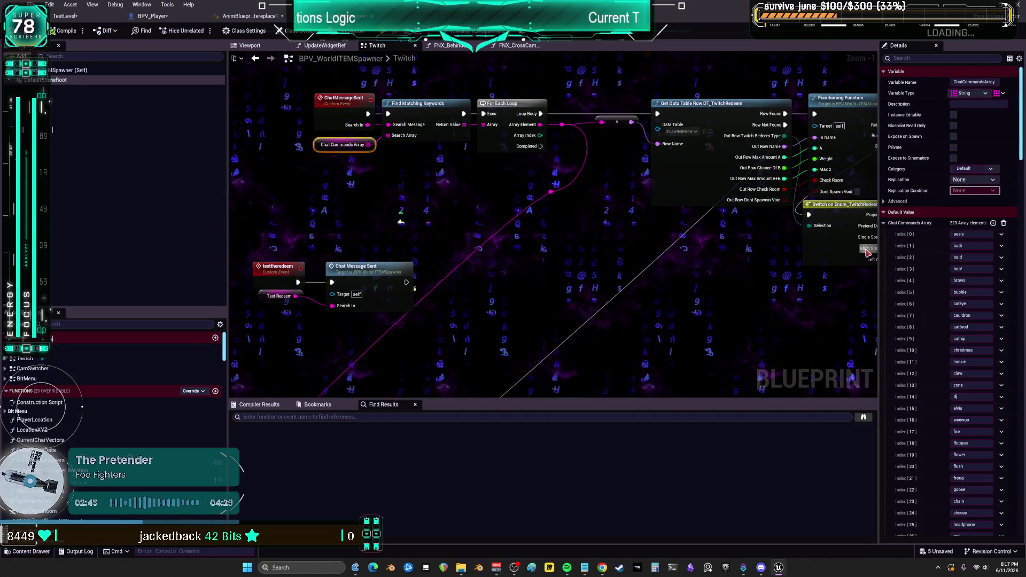
scroll(900, 273, down, 5)
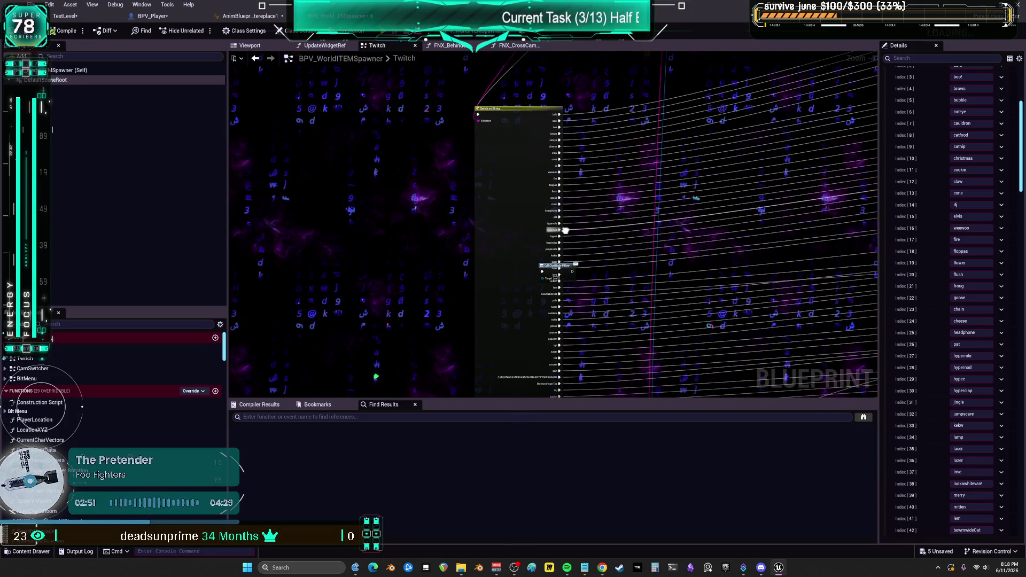
Step: Add a breakpoint on the Call Chat Body Pillow node and compile the spawner
drag(556, 272, 624, 273)
scroll(624, 273, up, 4)
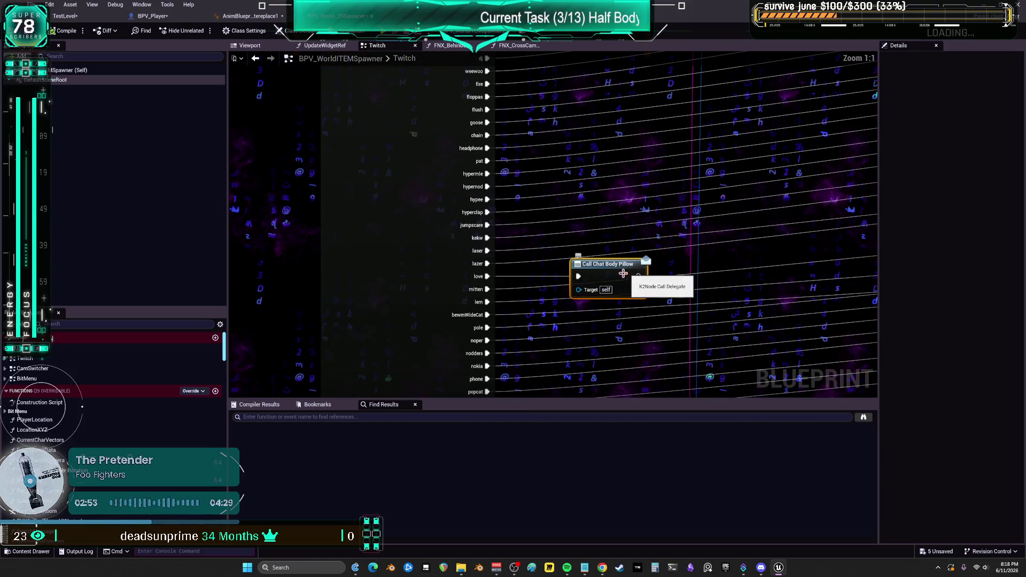
right_click(616, 277)
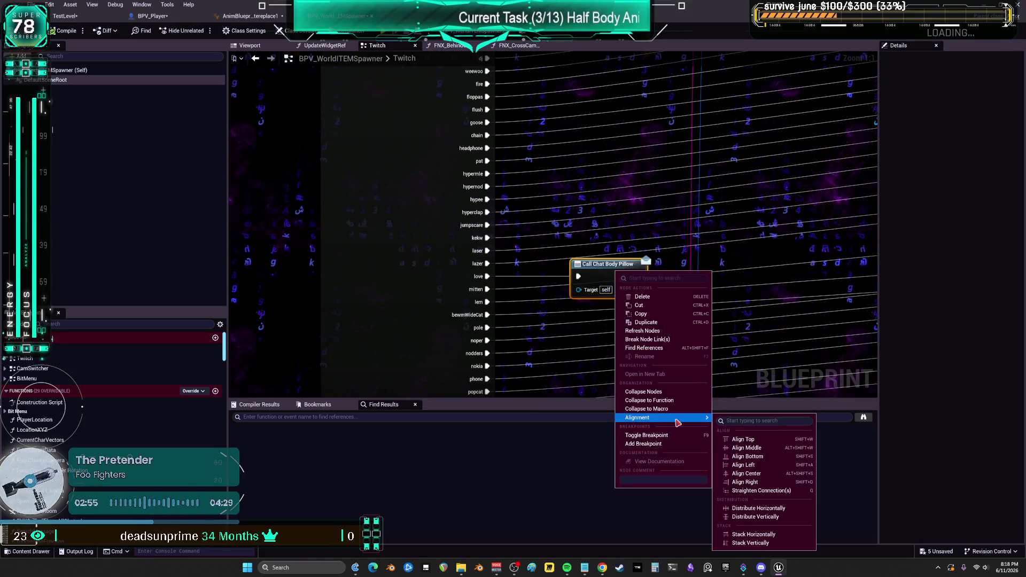
click(644, 444)
click(63, 31)
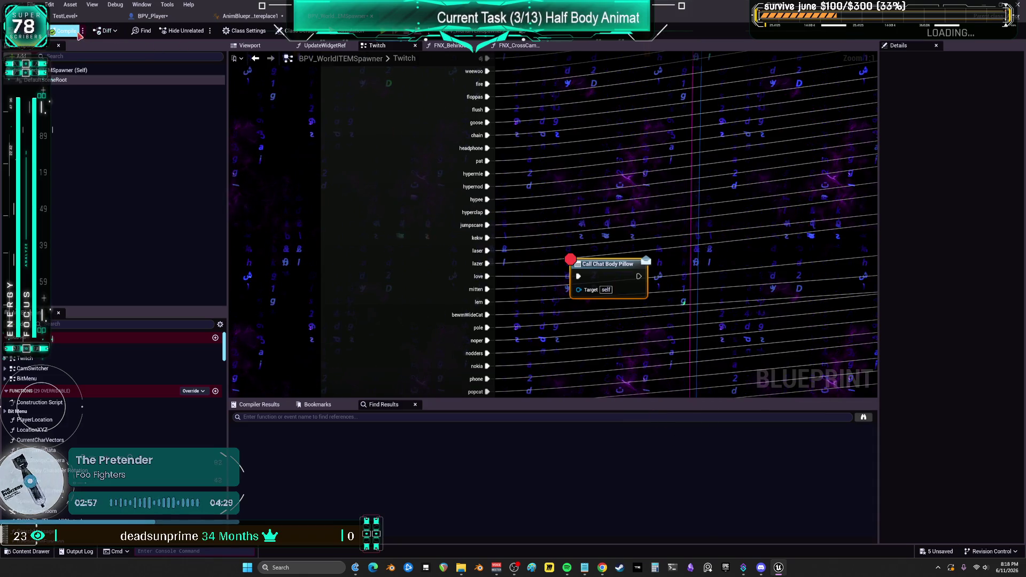
Step: Start a play-in-editor test and check which spawner instance can be set as the debug object
click(383, 31)
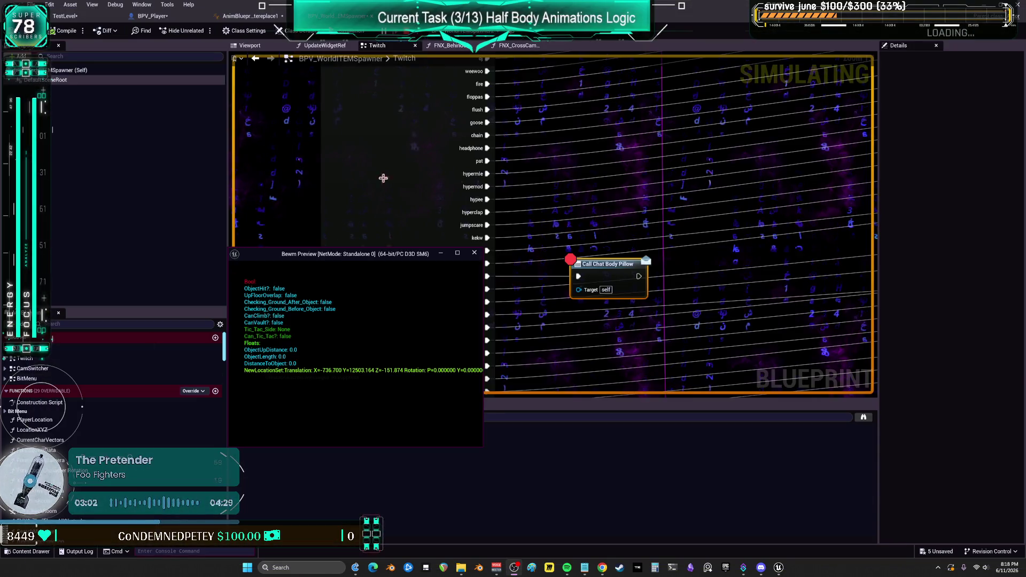
click(383, 178)
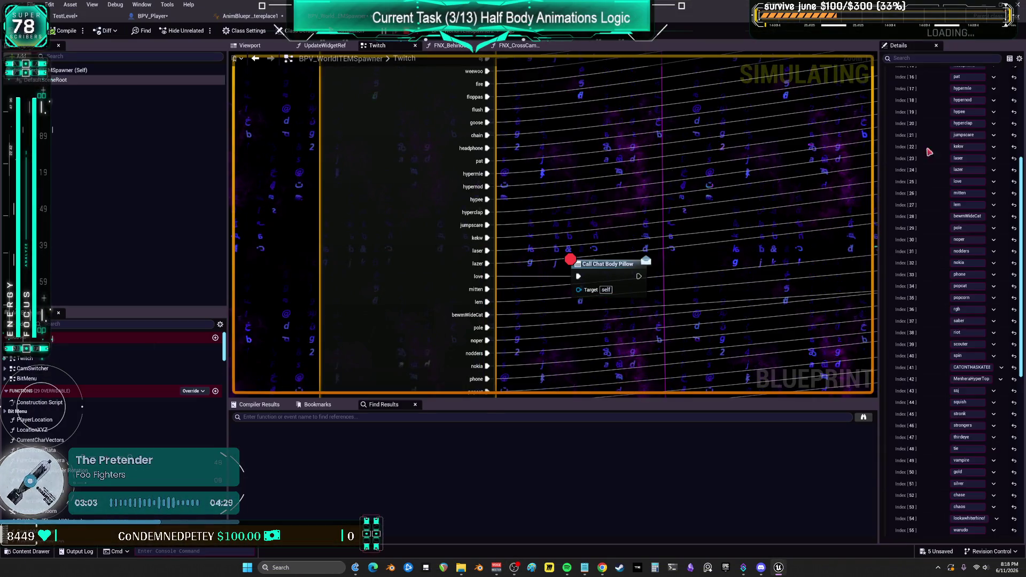
drag(476, 155, 421, 154)
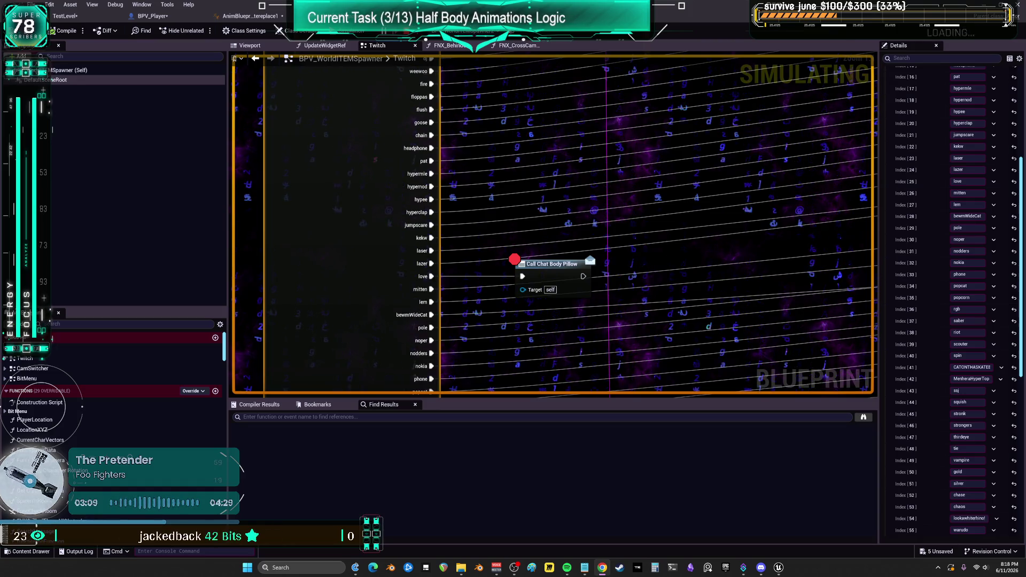
scroll(572, 243, down, 3)
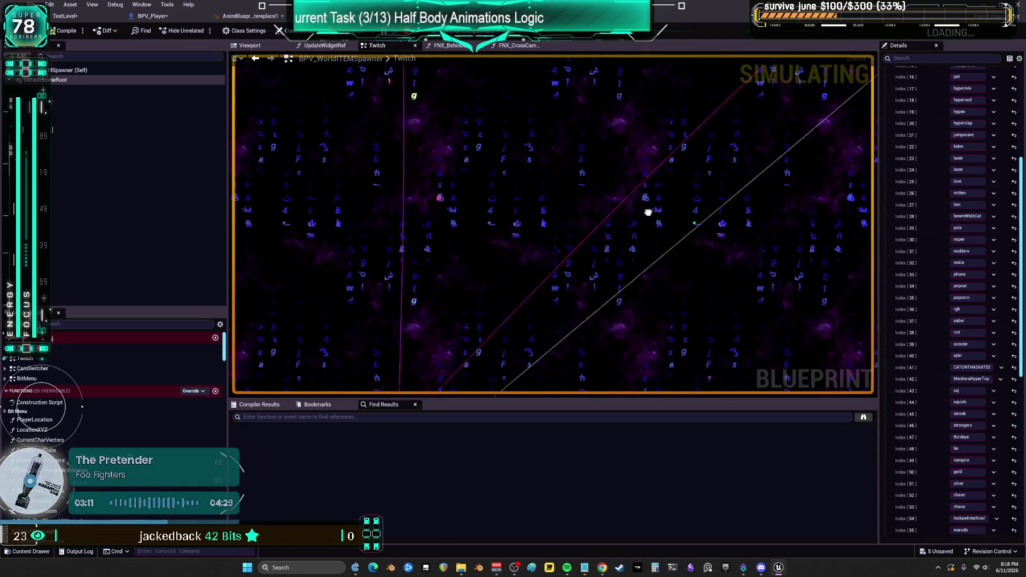
scroll(641, 262, up, 4)
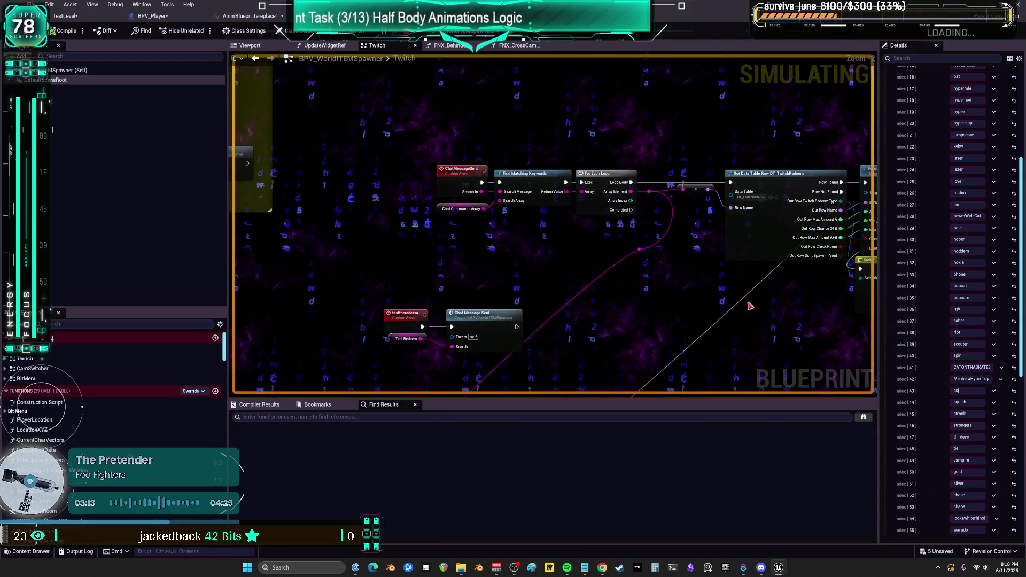
drag(661, 265, 630, 268)
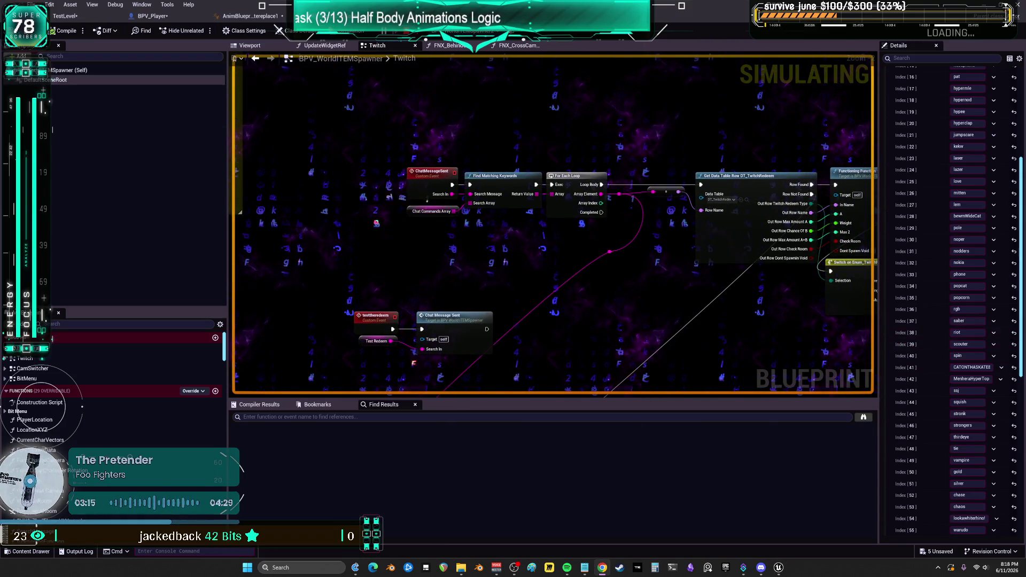
click(465, 31)
click(462, 49)
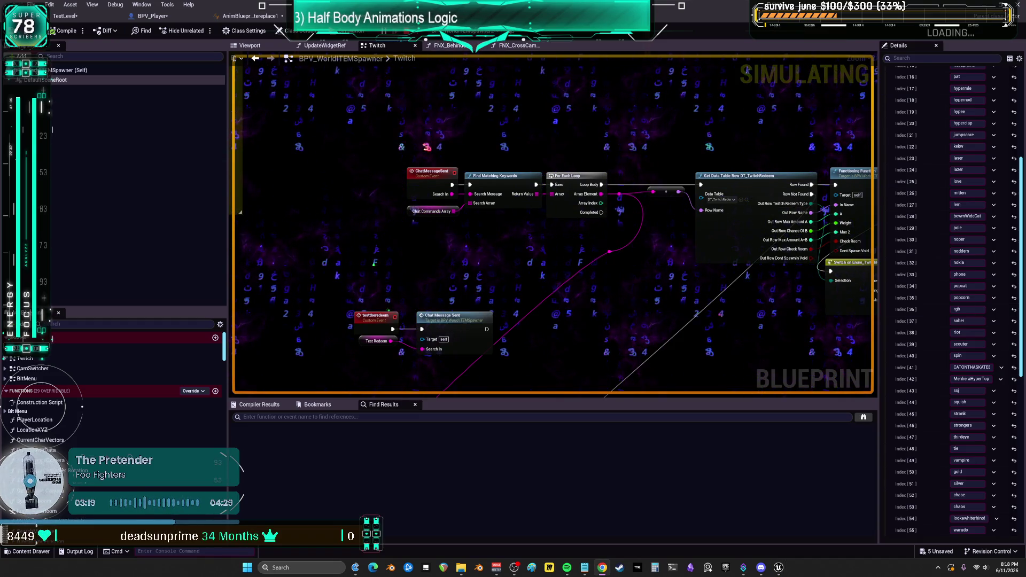
Step: Review the Switch on Enum and Call Chat Body Pillow wiring, then find DT_TwitchRedeem from Get Data Table Row
mouse_move(748, 241)
mouse_down()
mouse_move(302, 328)
mouse_move(349, 197)
mouse_move(264, 235)
mouse_up()
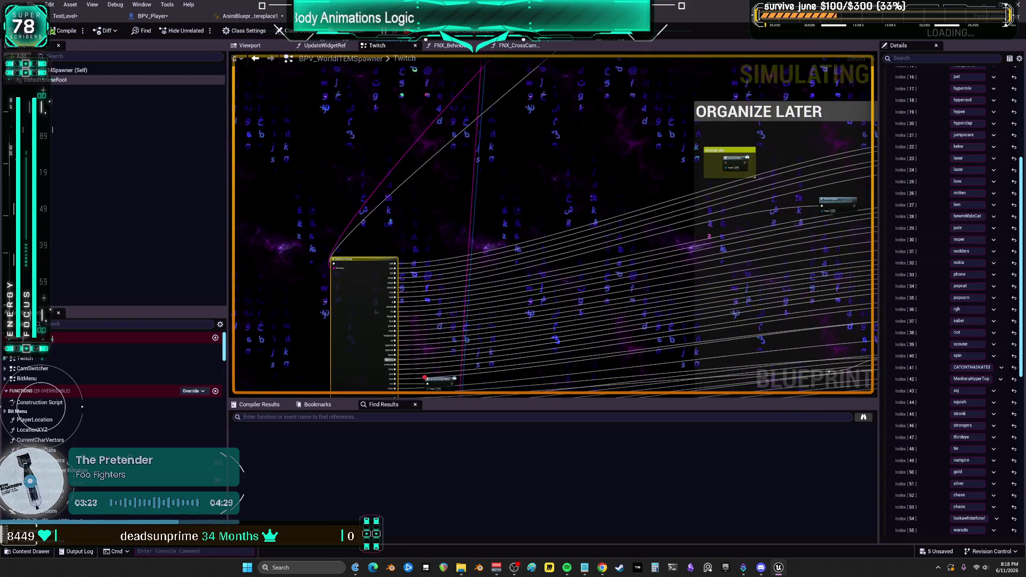
scroll(644, 233, up, 2)
drag(645, 234, 643, 169)
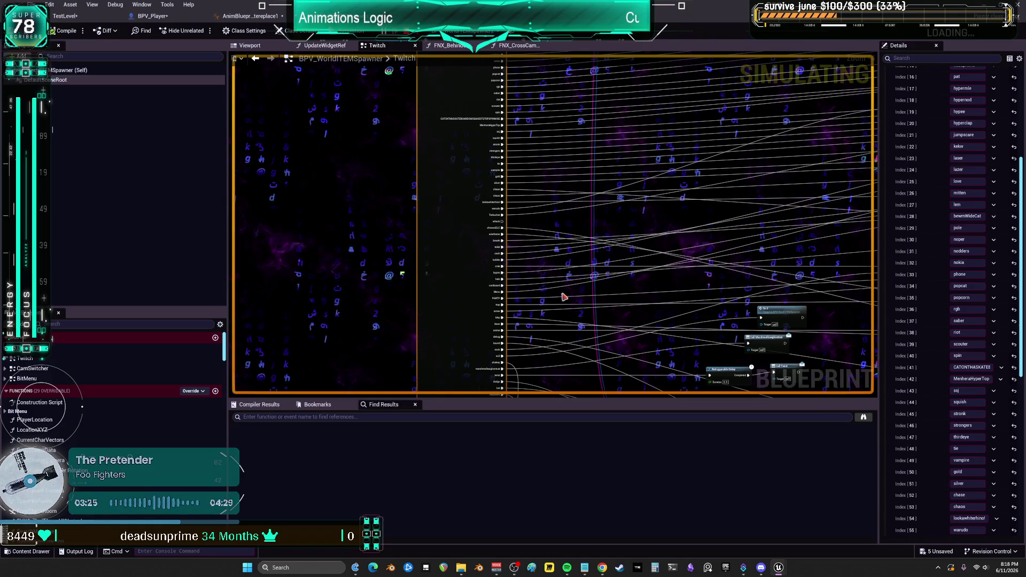
drag(561, 144, 525, 261)
scroll(544, 217, up, 2)
scroll(544, 216, up, 1)
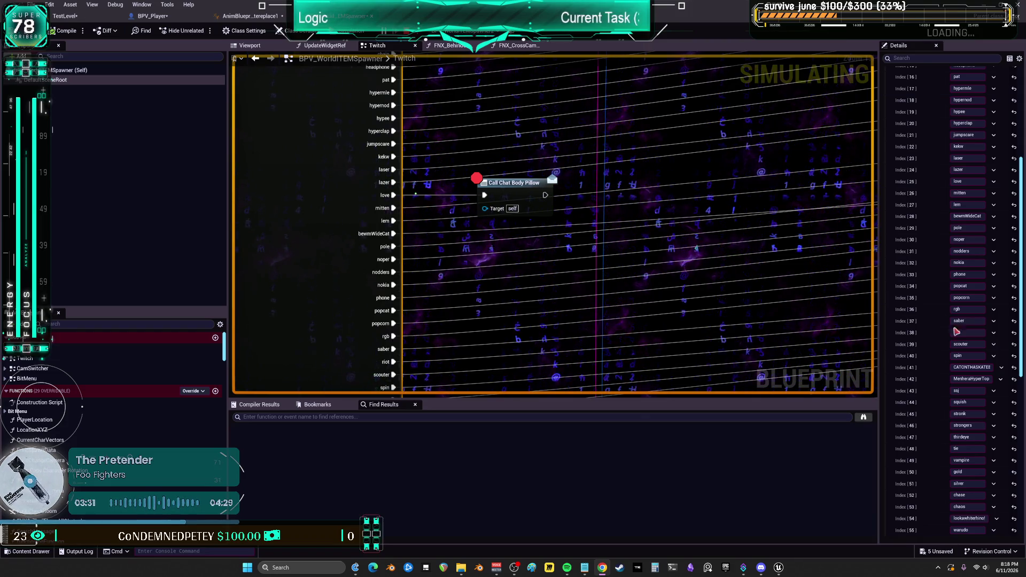
scroll(477, 178, down, 3)
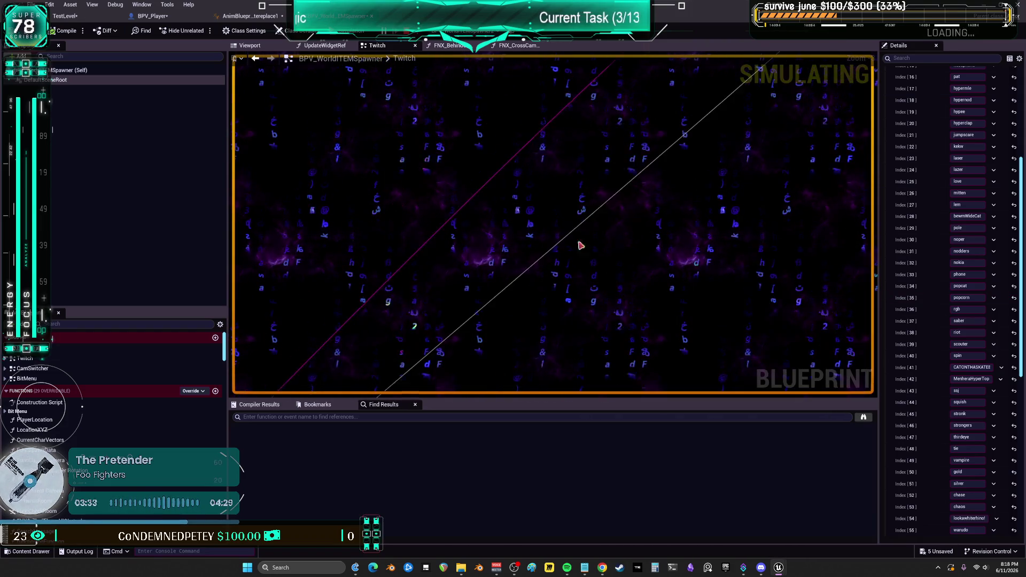
scroll(579, 245, up, 3)
click(588, 187)
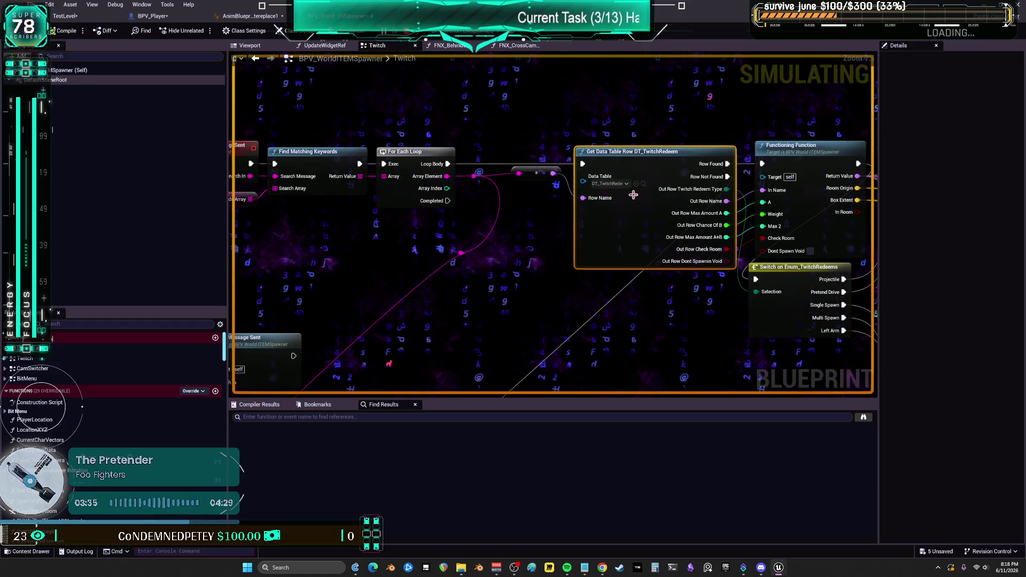
click(644, 184)
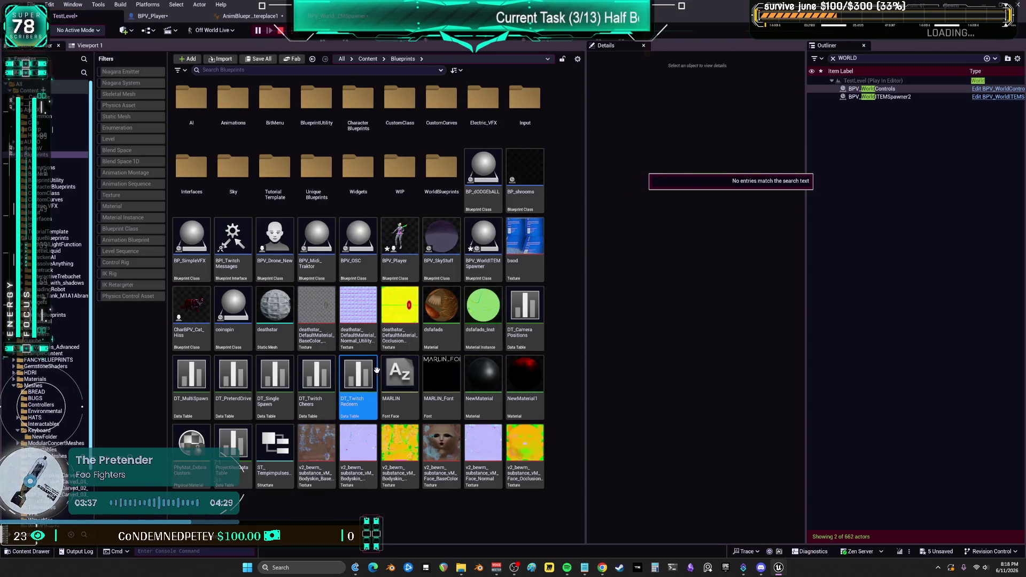
double_click(369, 366)
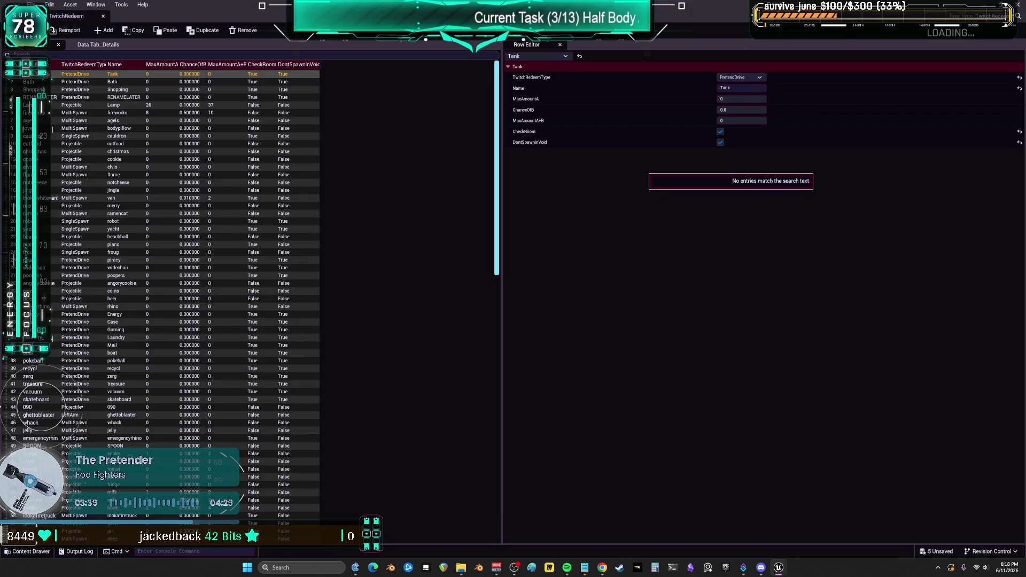
click(32, 64)
scroll(66, 436, down, 5)
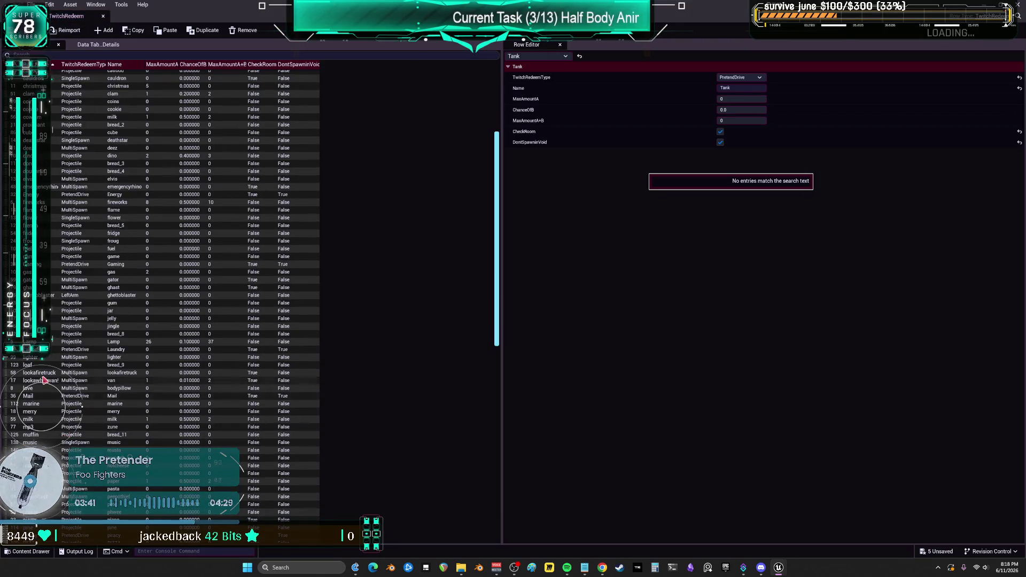
click(33, 390)
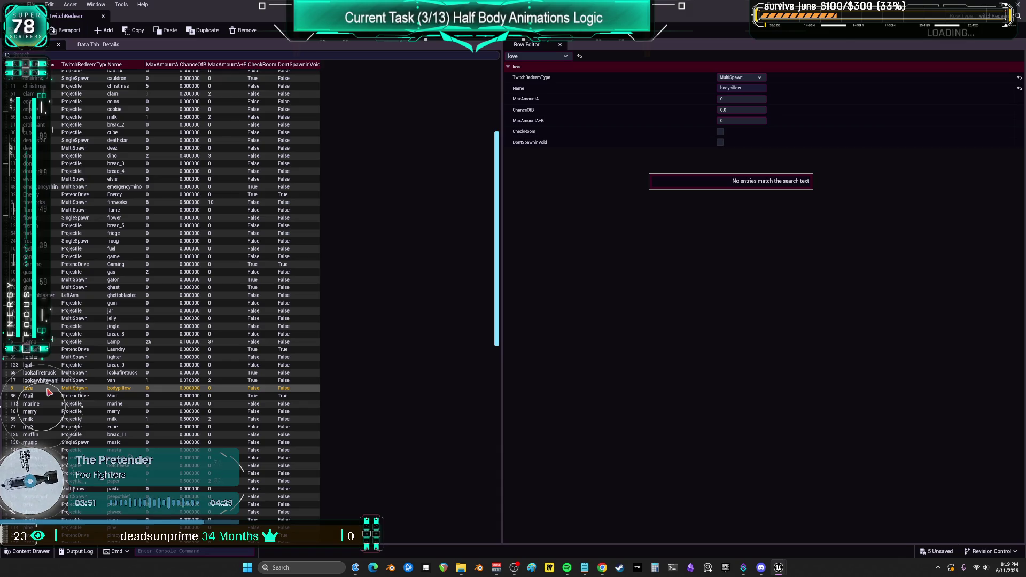
click(48, 398)
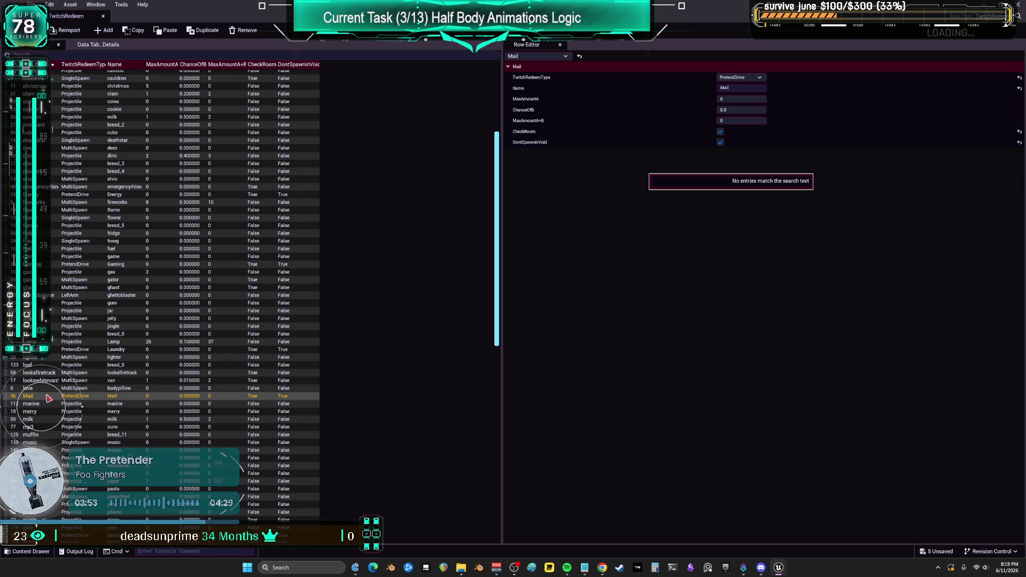
click(103, 16)
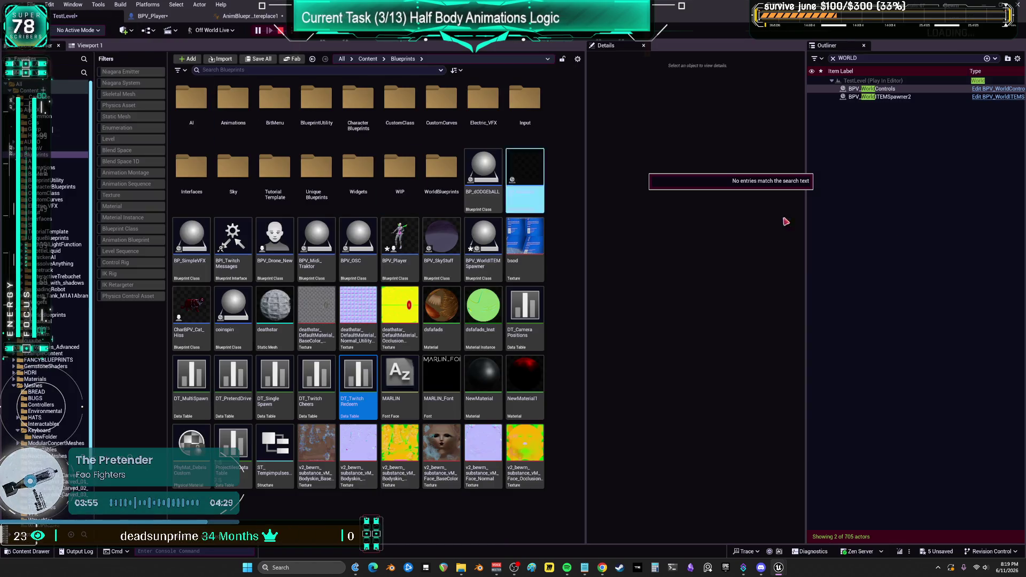
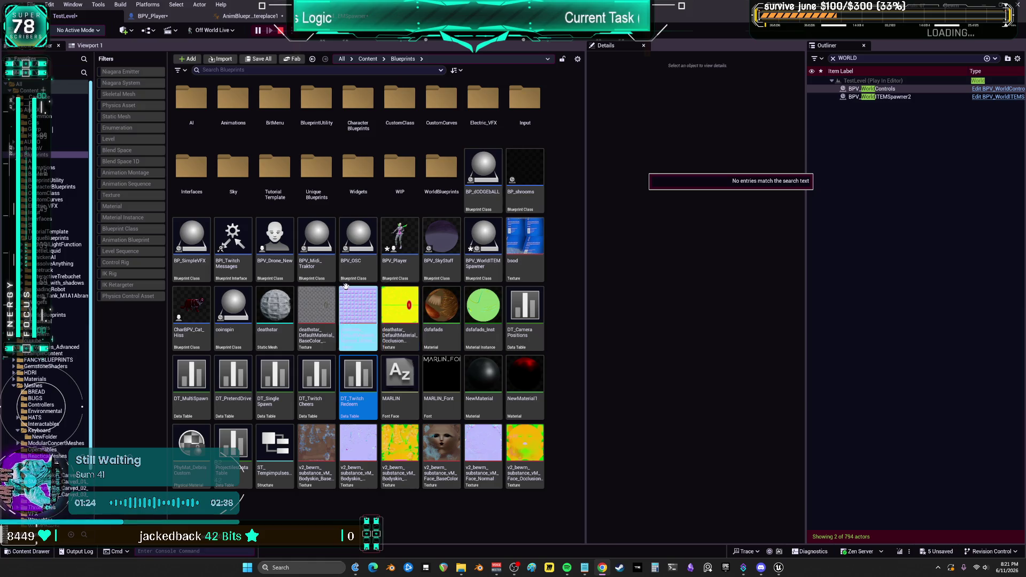
Step: Glance at DT_TwitchRedeem, then open BPV_WorldITEMSpawner's Twitch graph and its Chat Commands Array
double_click(362, 374)
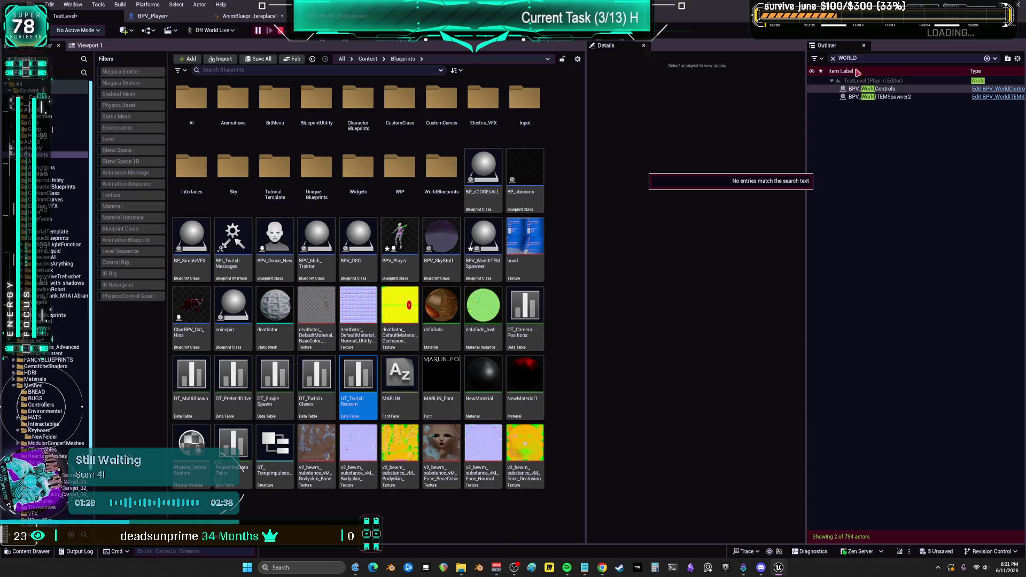
click(1017, 7)
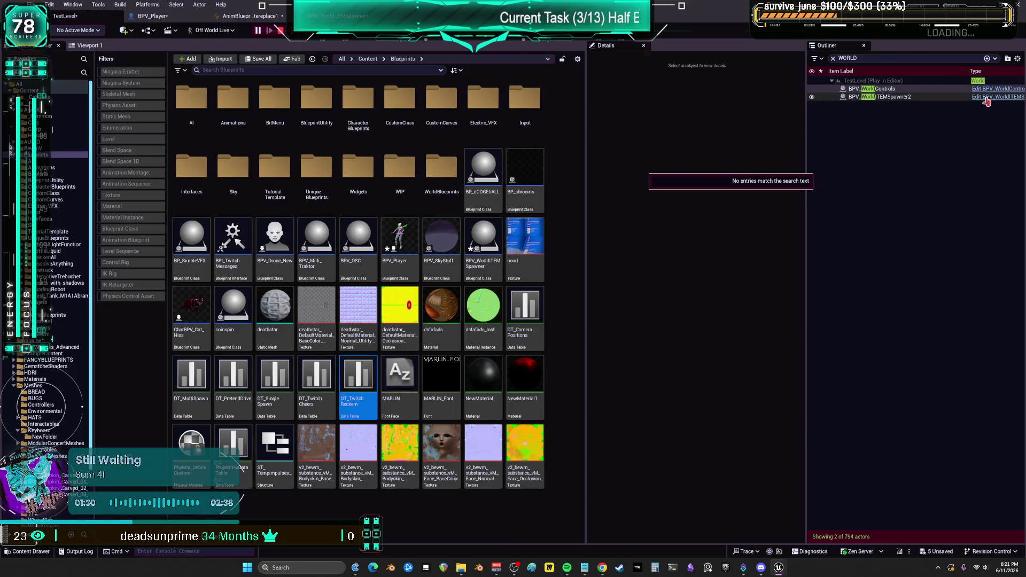
click(977, 97)
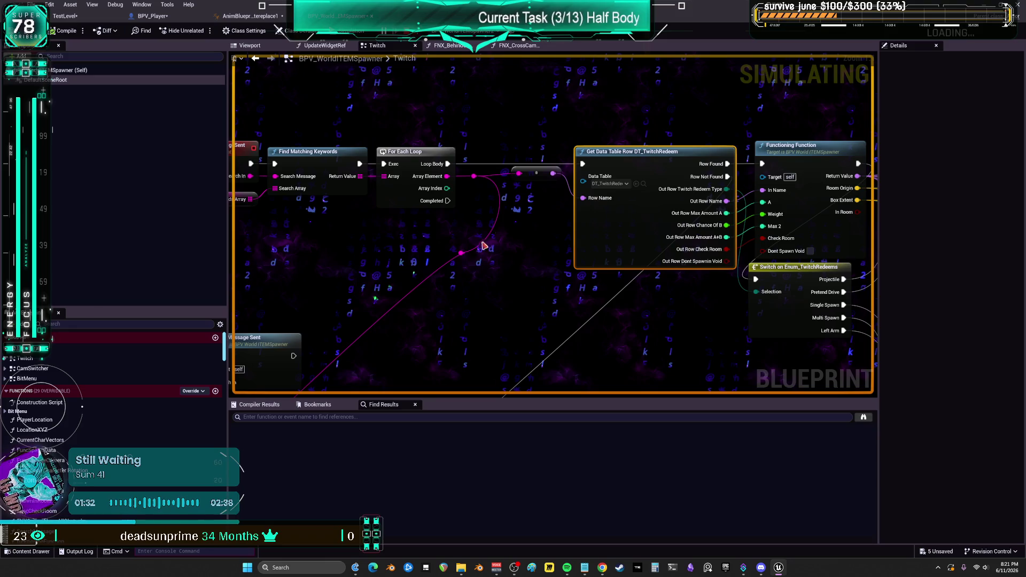
click(323, 183)
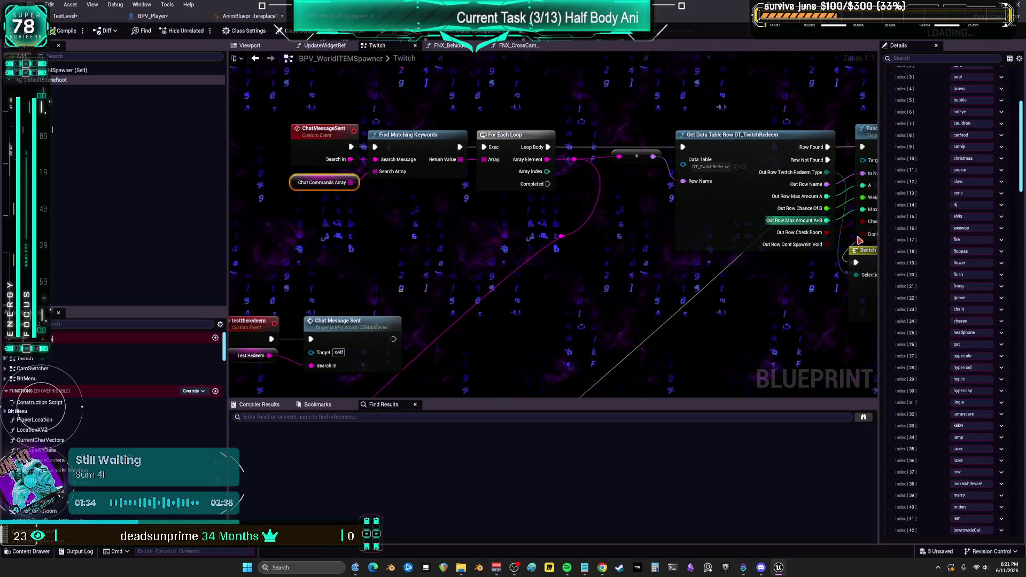
Step: Try changing chat command Index 37 to daki, then revert it to love
click(970, 472)
text(daki)
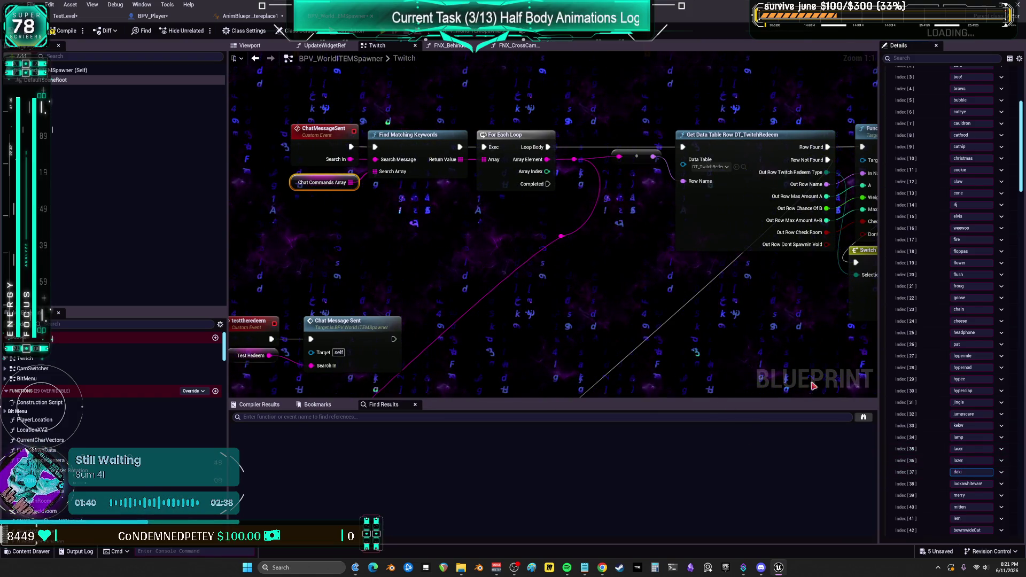
key(Escape)
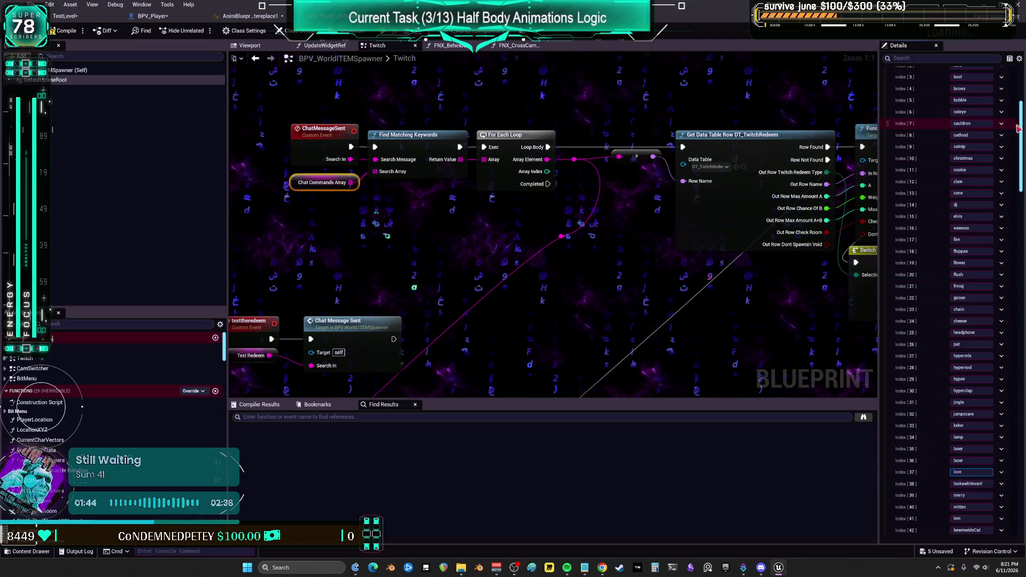
Step: Rename the Switch on String node's case 25 from love to daki
drag(1019, 147, 1019, 487)
scroll(978, 481, down, 5)
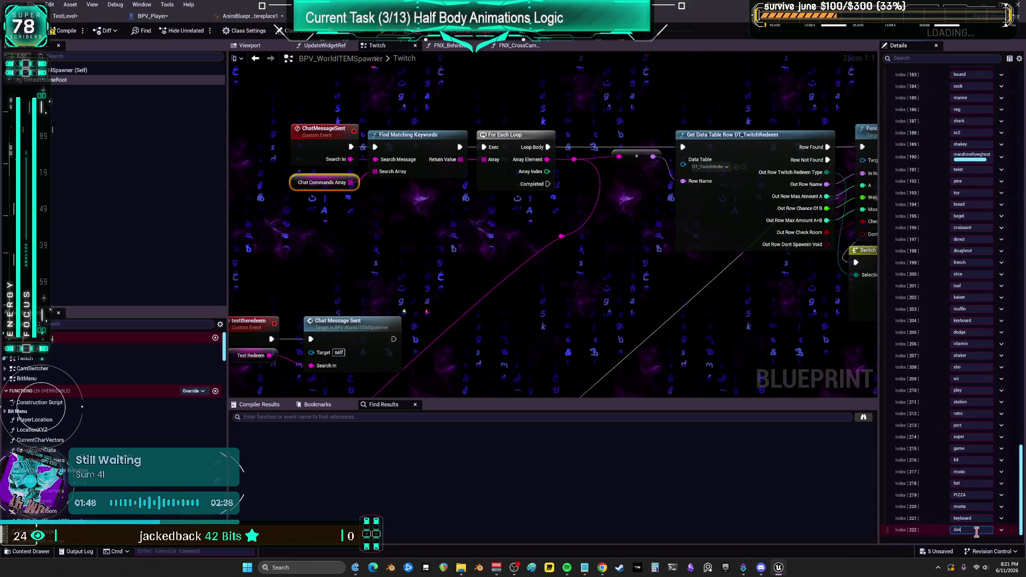
scroll(367, 282, down, 4)
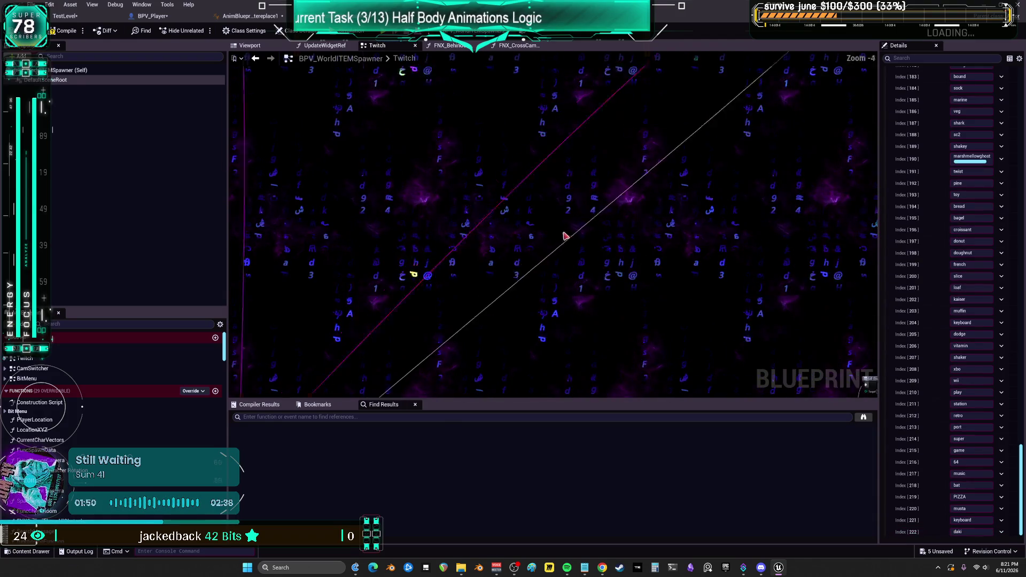
click(479, 186)
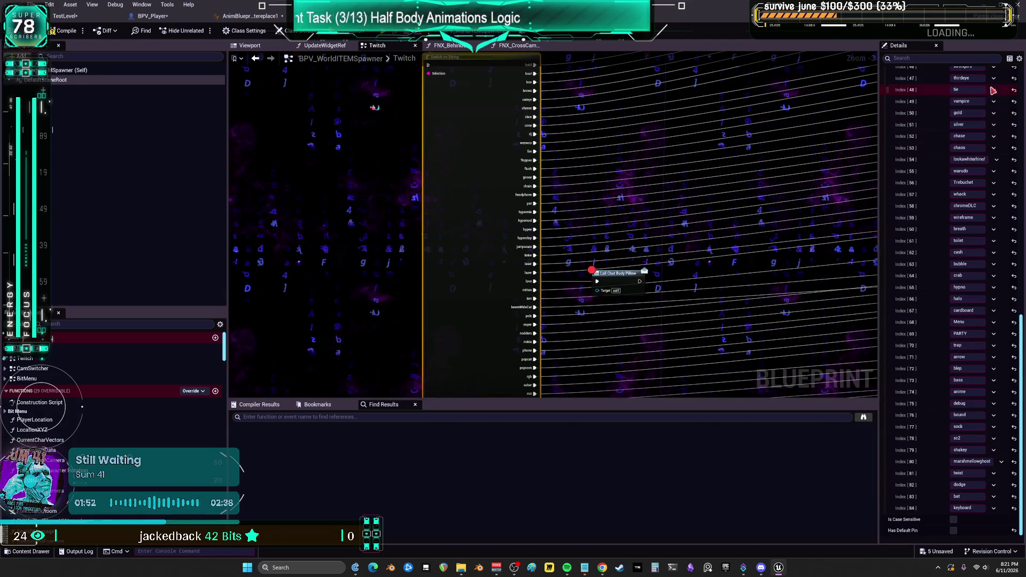
scroll(969, 324, up, 10)
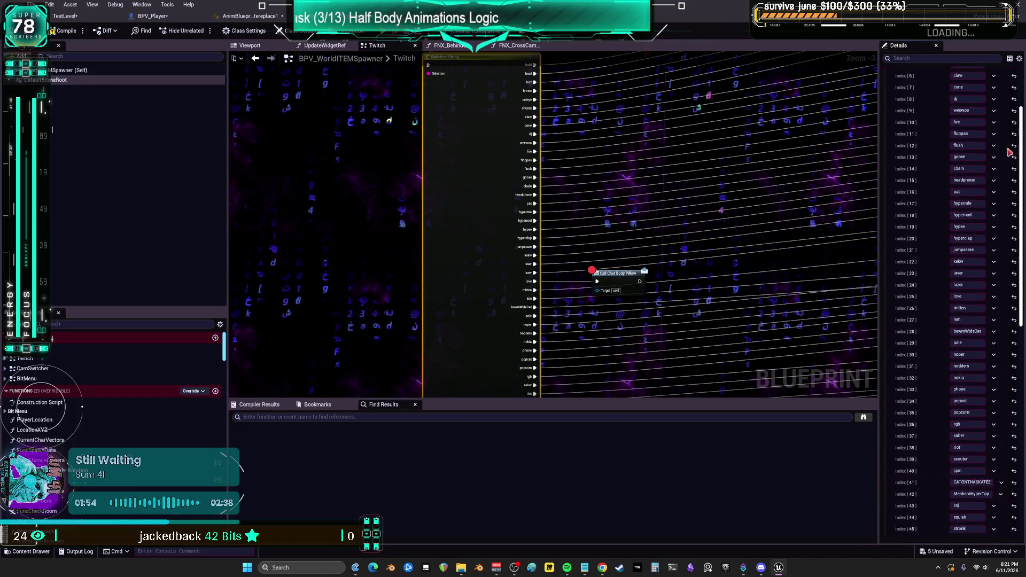
scroll(961, 419, down, 2)
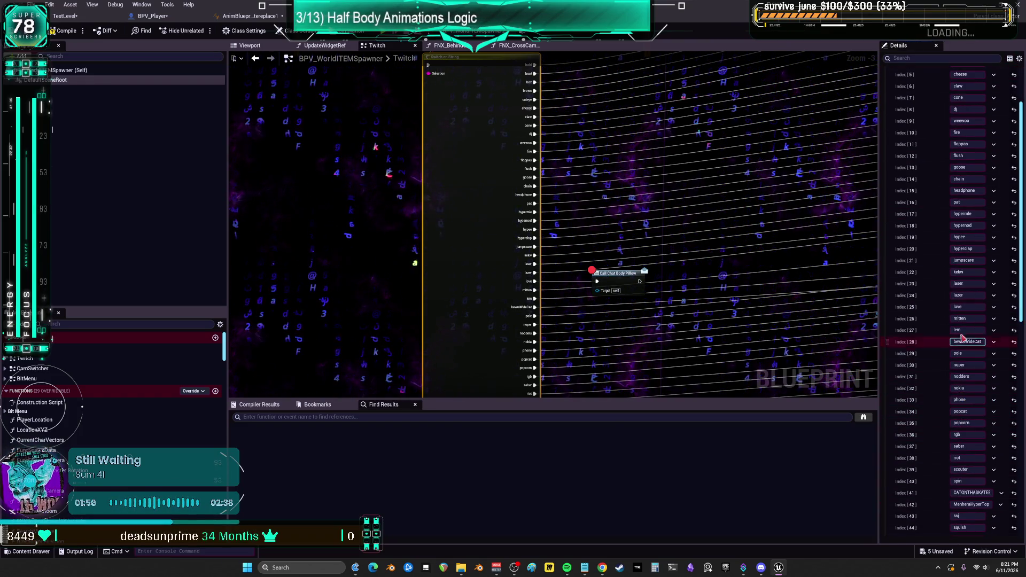
text(e)
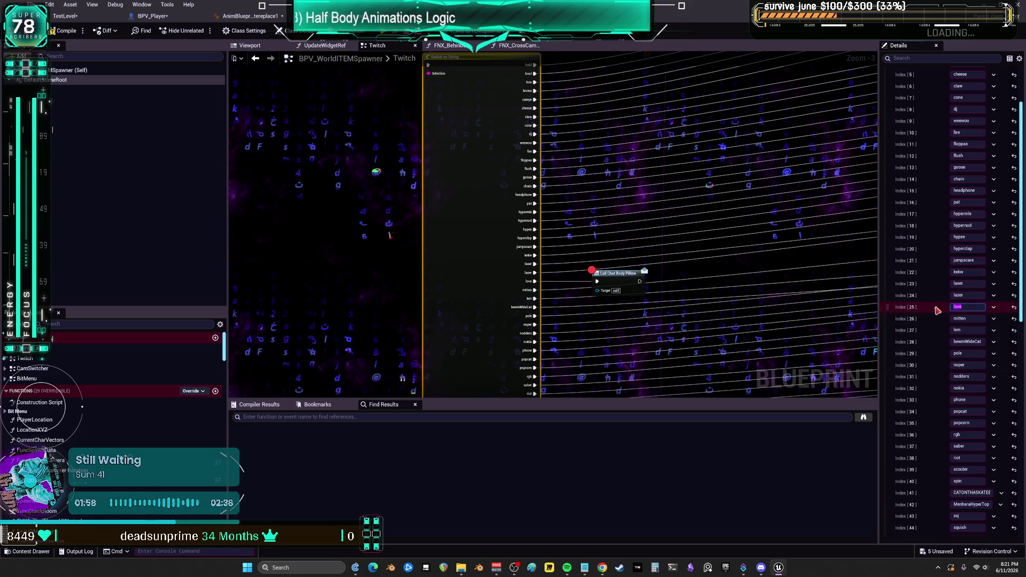
key(Return)
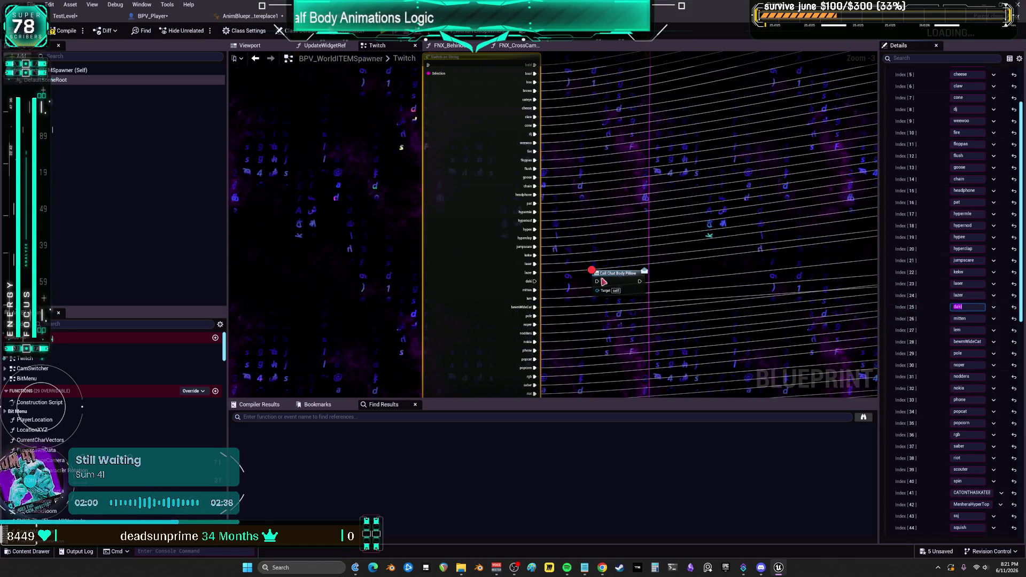
scroll(607, 286, up, 3)
click(521, 294)
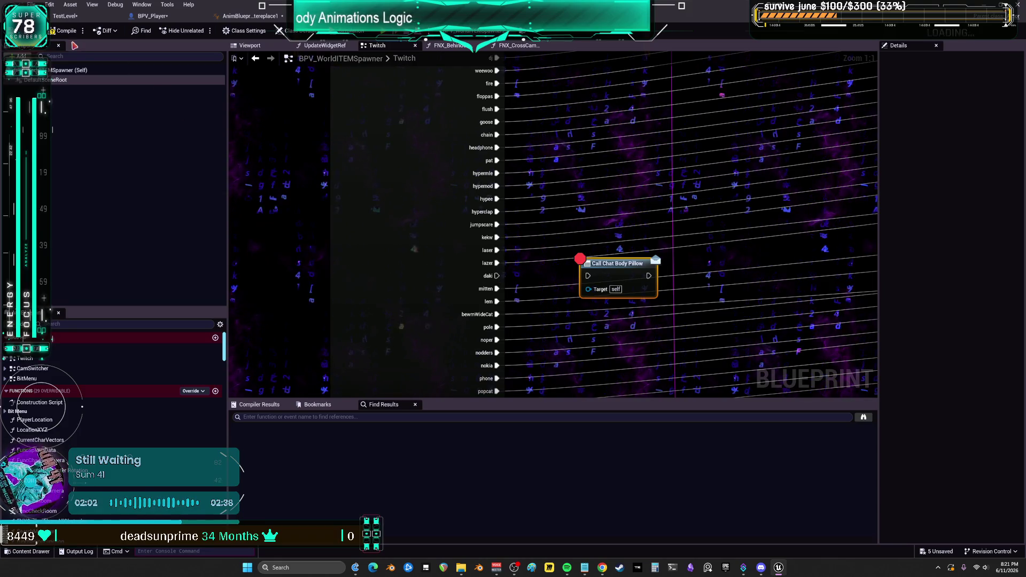
Step: Remove Call Chat Body Pillow's breakpoint, wire the daki case into it, and compile
right_click(615, 272)
click(657, 449)
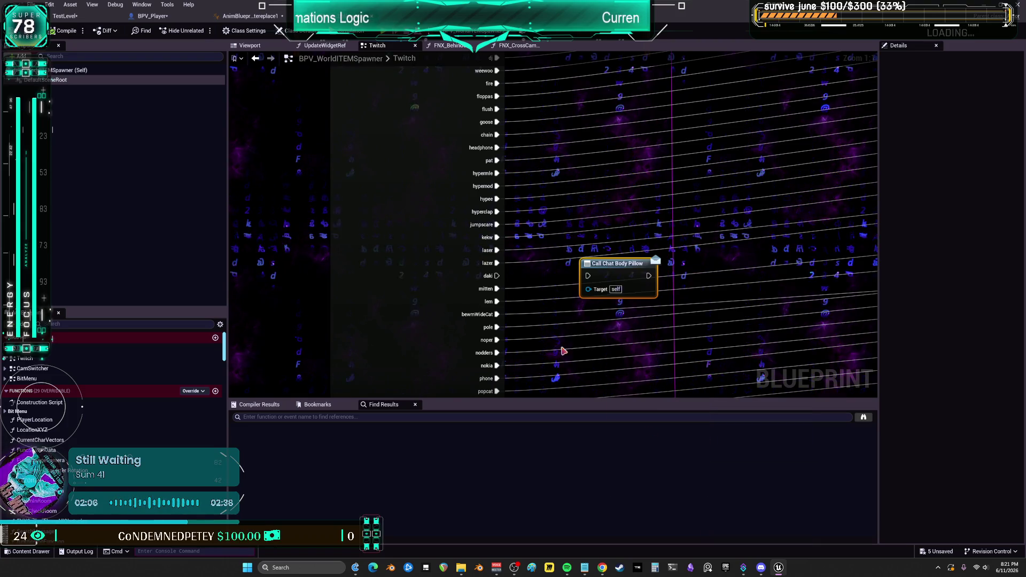
drag(498, 276, 587, 276)
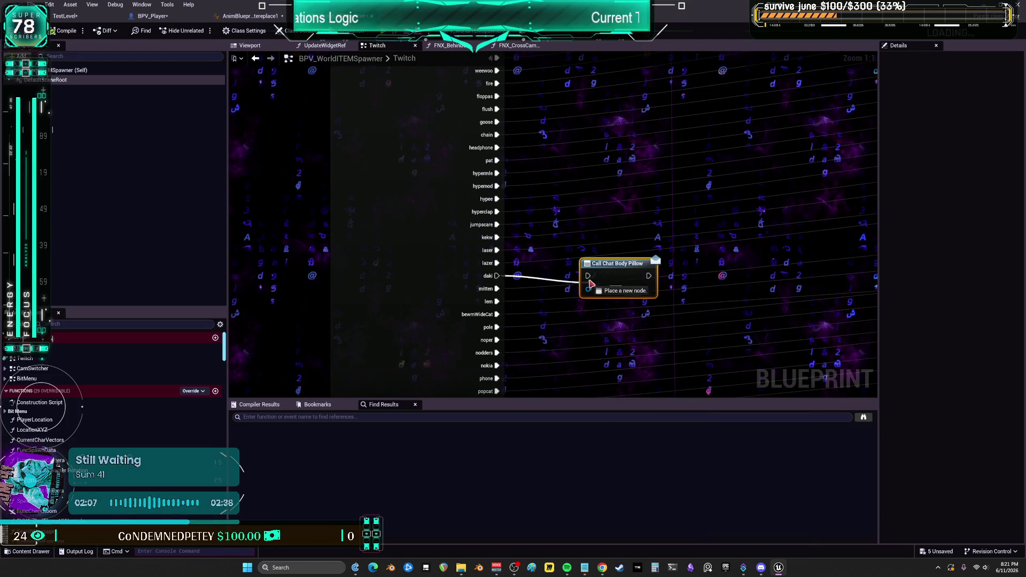
click(61, 30)
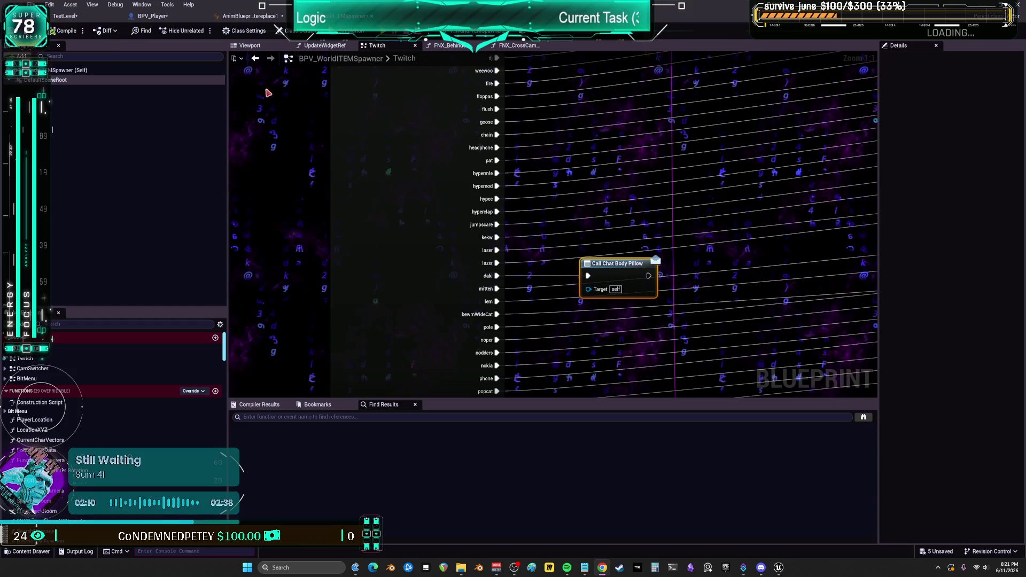
Step: Rearrange the array, Switch on String and Throw Cheese nodes, then return to TestLevel
scroll(473, 138, down, 2)
scroll(642, 141, down, 3)
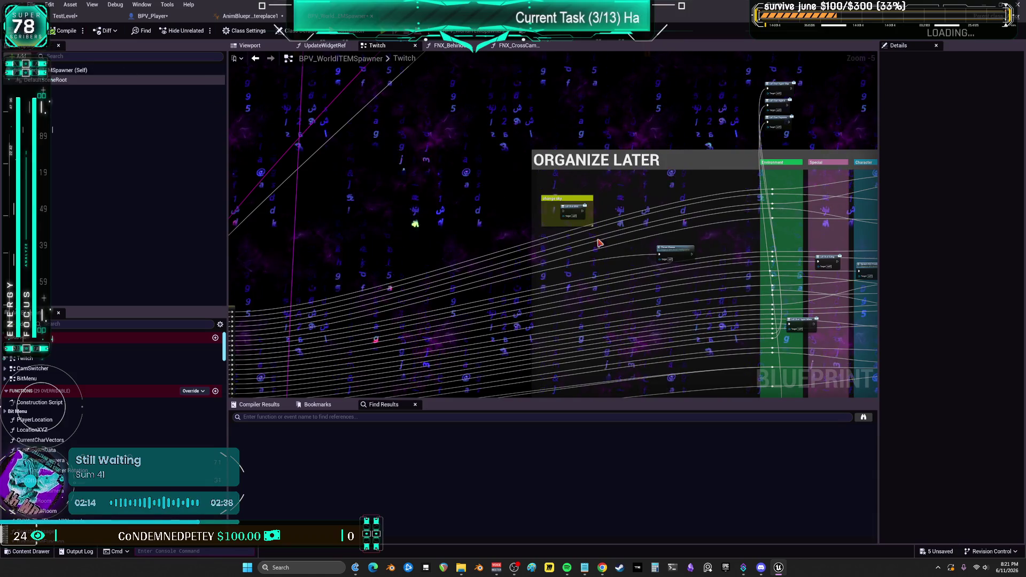
scroll(509, 222, down, 4)
mouse_move(499, 235)
mouse_down()
mouse_move(601, 193)
mouse_move(709, 192)
mouse_up()
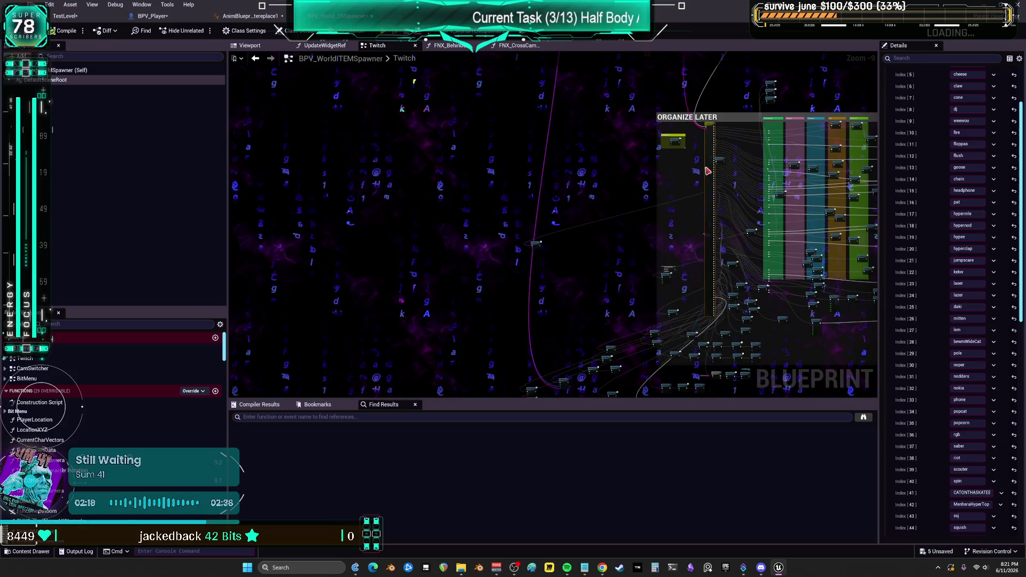
click(539, 243)
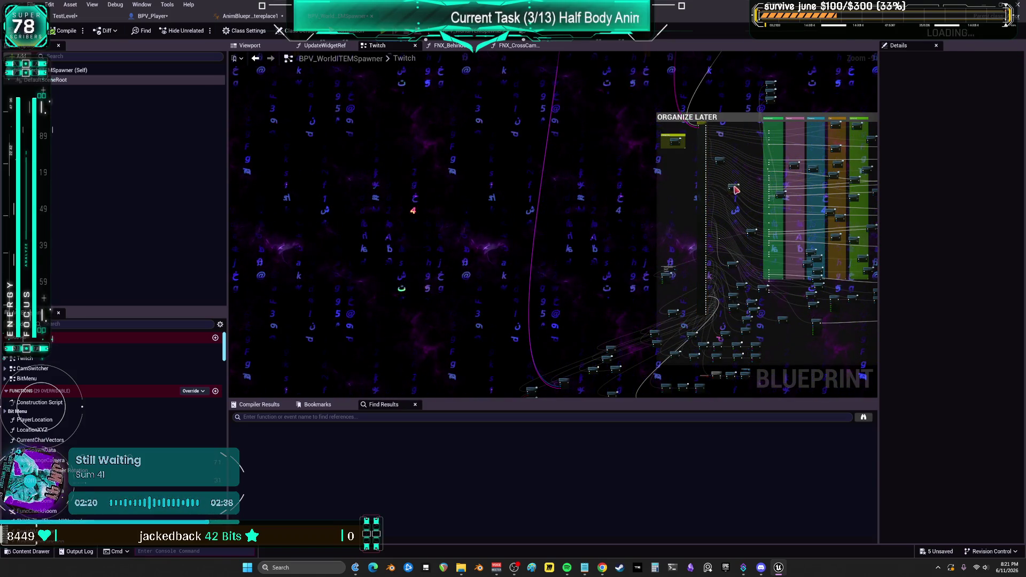
scroll(726, 188, up, 6)
click(608, 260)
mouse_move(608, 260)
mouse_down()
mouse_move(576, 260)
mouse_move(732, 221)
mouse_up()
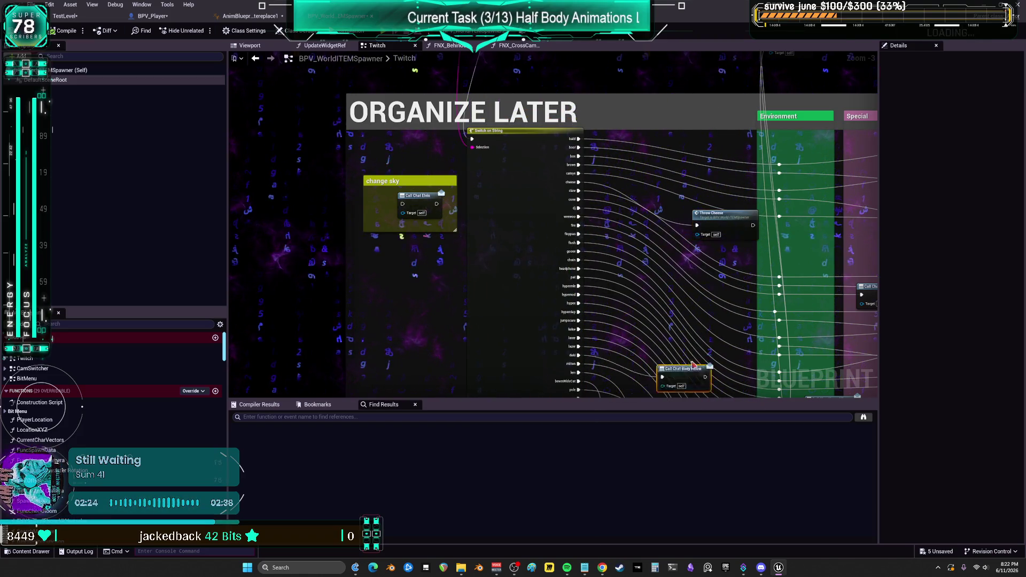
mouse_move(537, 200)
mouse_down()
mouse_move(535, 276)
mouse_move(560, 284)
mouse_up()
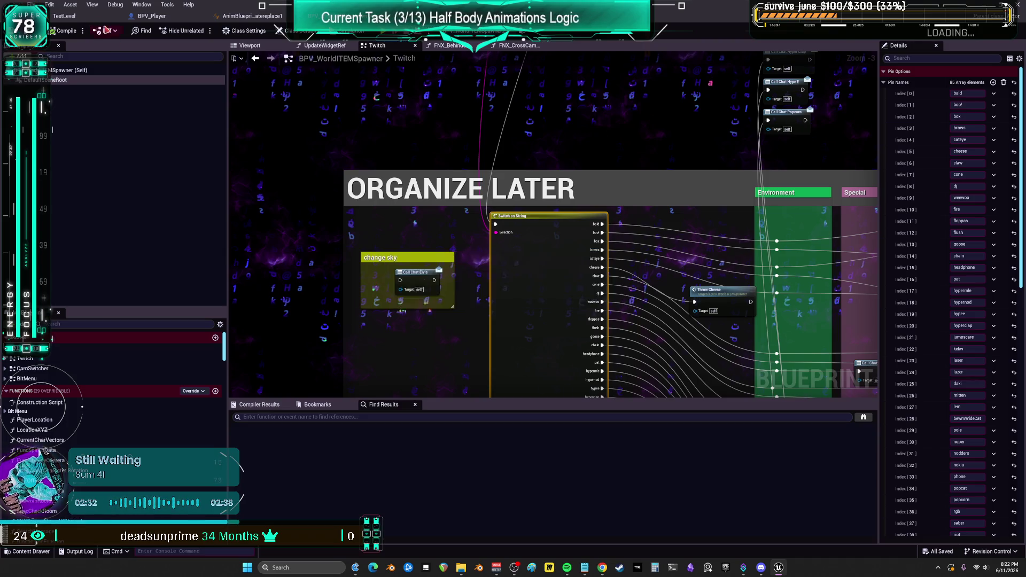
click(88, 19)
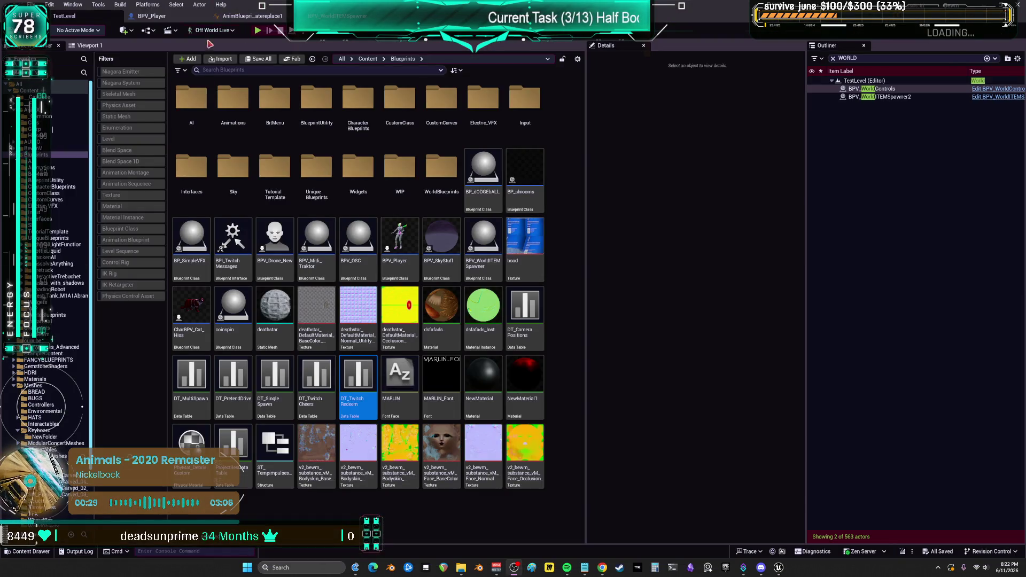
Step: In BPV_Player's EventGraph, reposition the popcorn and body pillow timer-check node groups
click(188, 22)
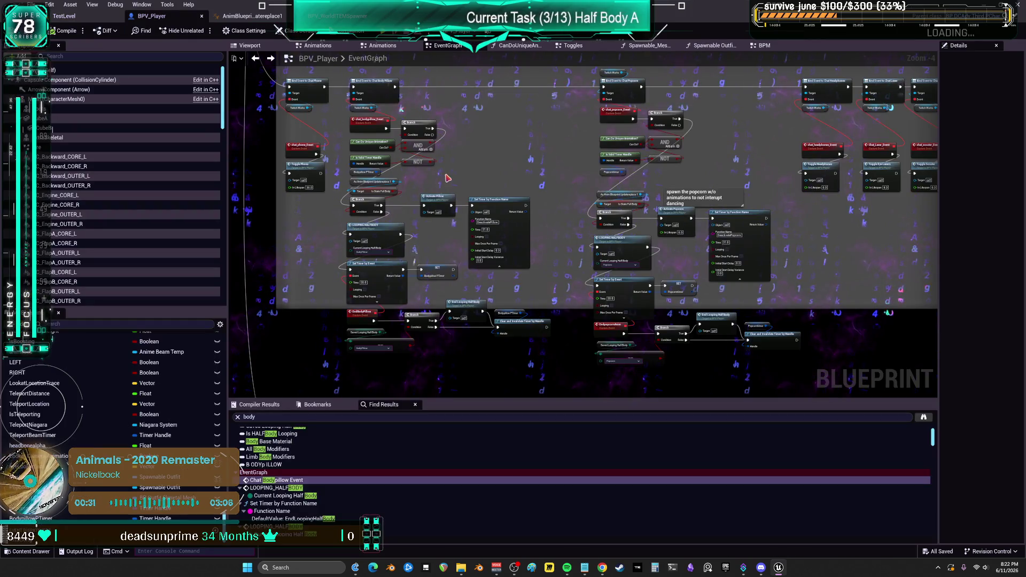
scroll(448, 178, up, 3)
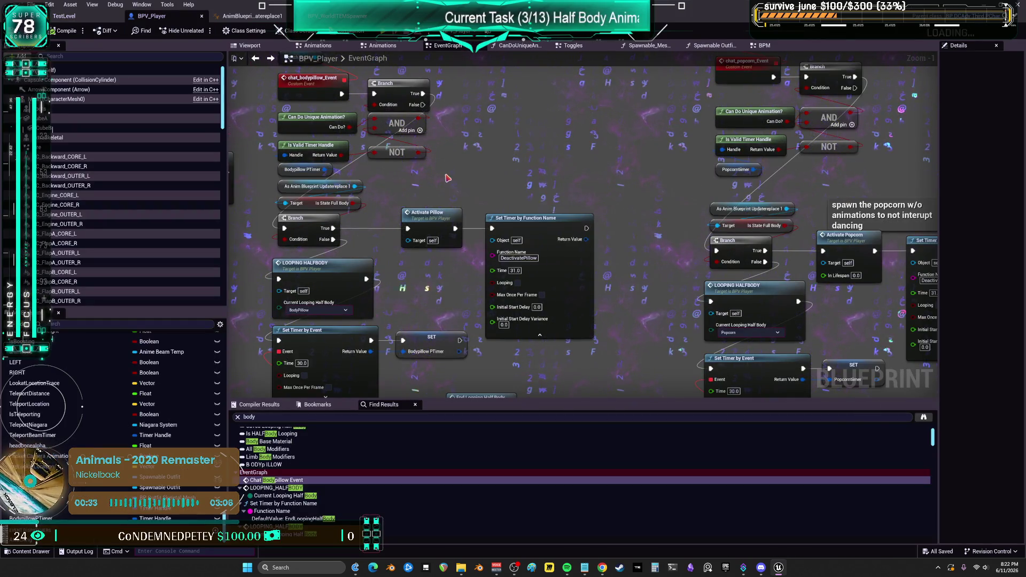
scroll(448, 178, down, 2)
scroll(448, 178, down, 1)
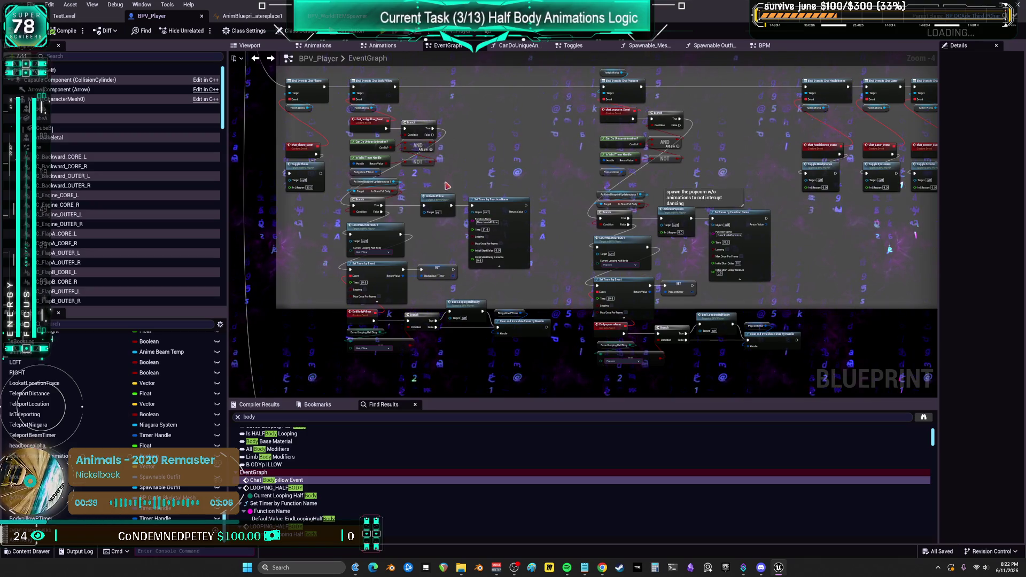
scroll(490, 179, up, 1)
drag(418, 171, 331, 154)
mouse_move(436, 166)
mouse_down()
mouse_move(354, 166)
mouse_move(432, 162)
mouse_up()
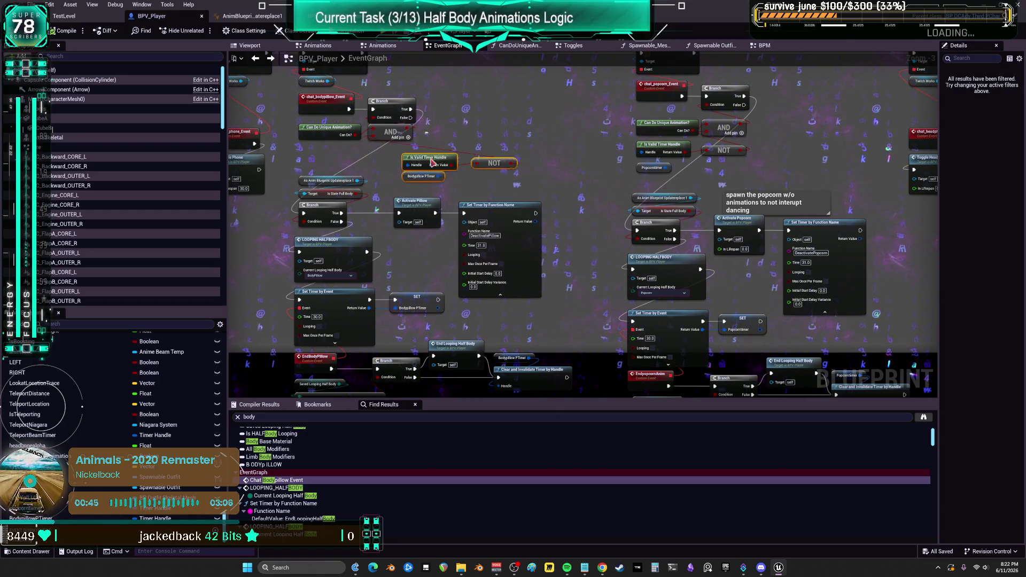
drag(653, 149, 471, 109)
drag(458, 152, 514, 195)
Step: Clear Bodypillow PTimer with Clear and Invalidate Timer by Handle, wire Can Do? into Branch, delete AND
text(clear)
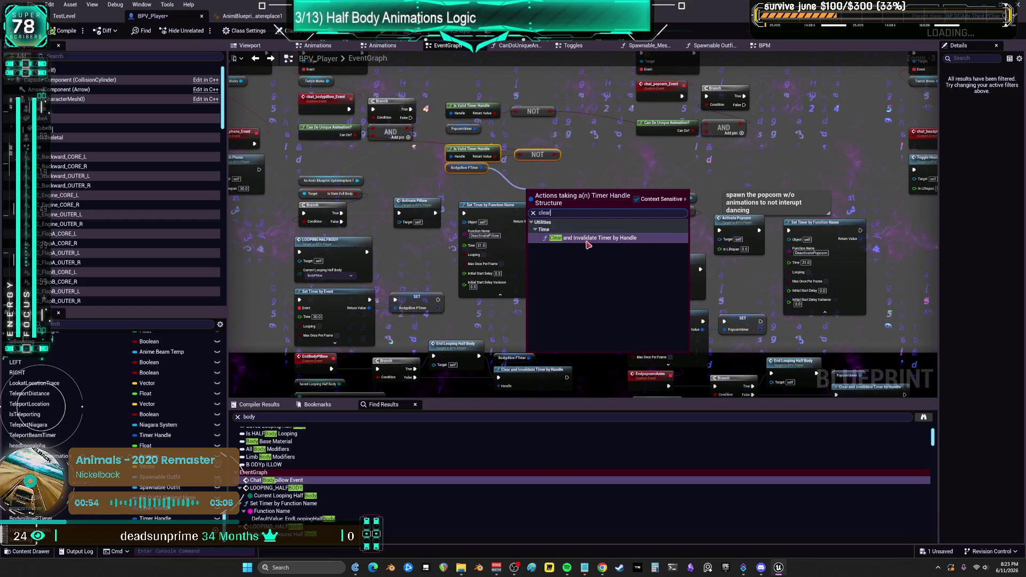
click(586, 239)
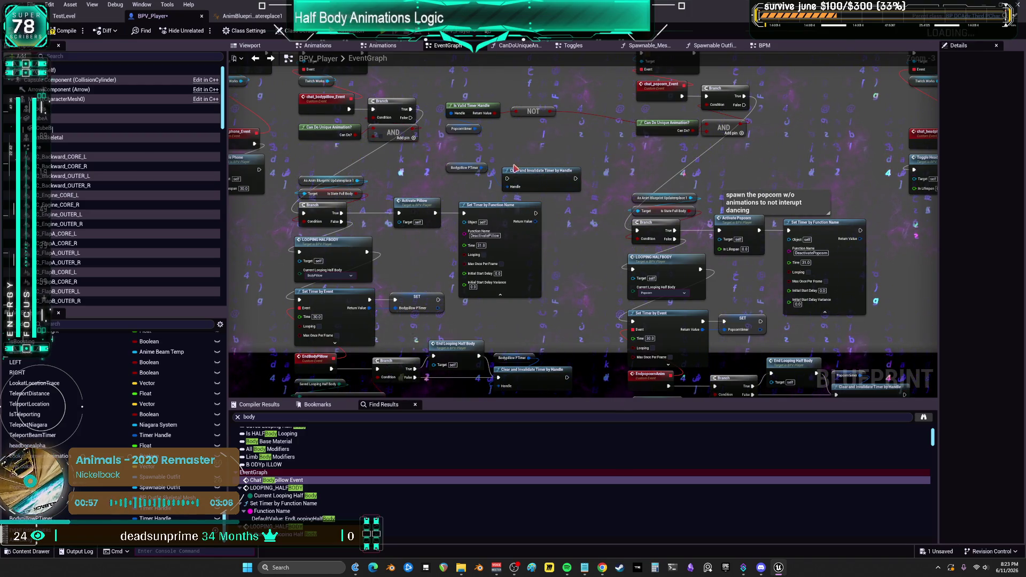
drag(355, 137, 376, 122)
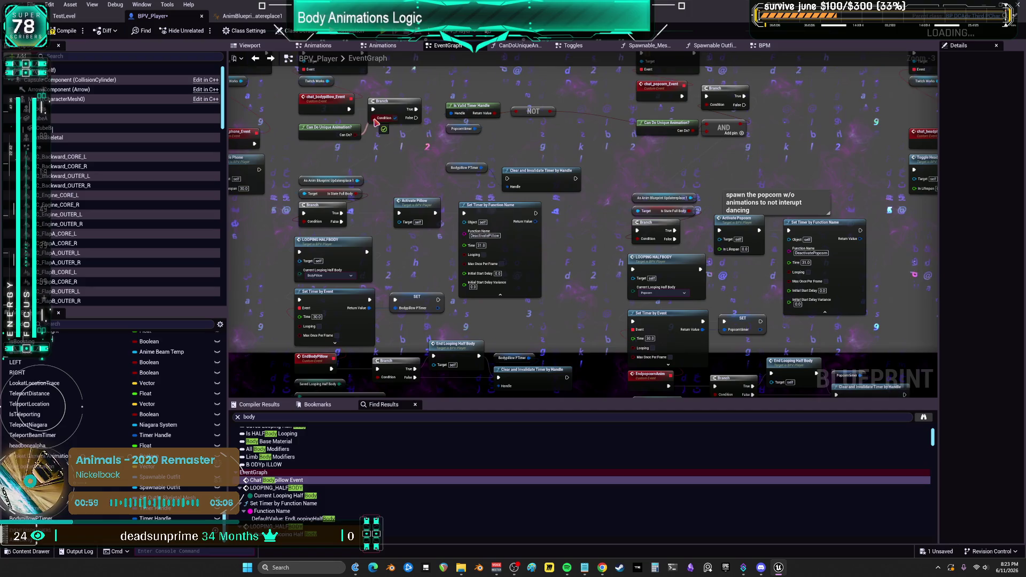
drag(452, 170, 343, 166)
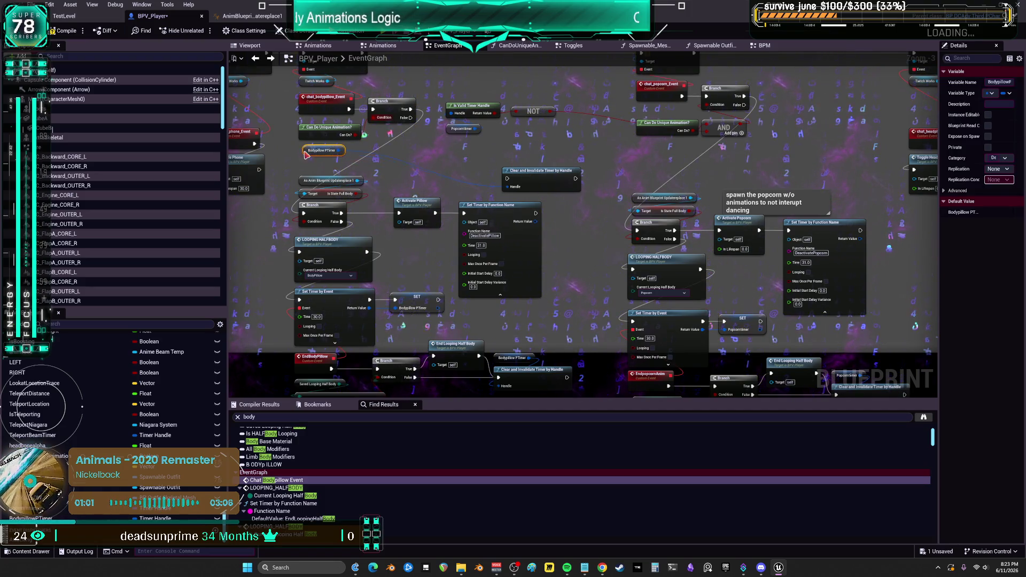
drag(514, 171, 388, 151)
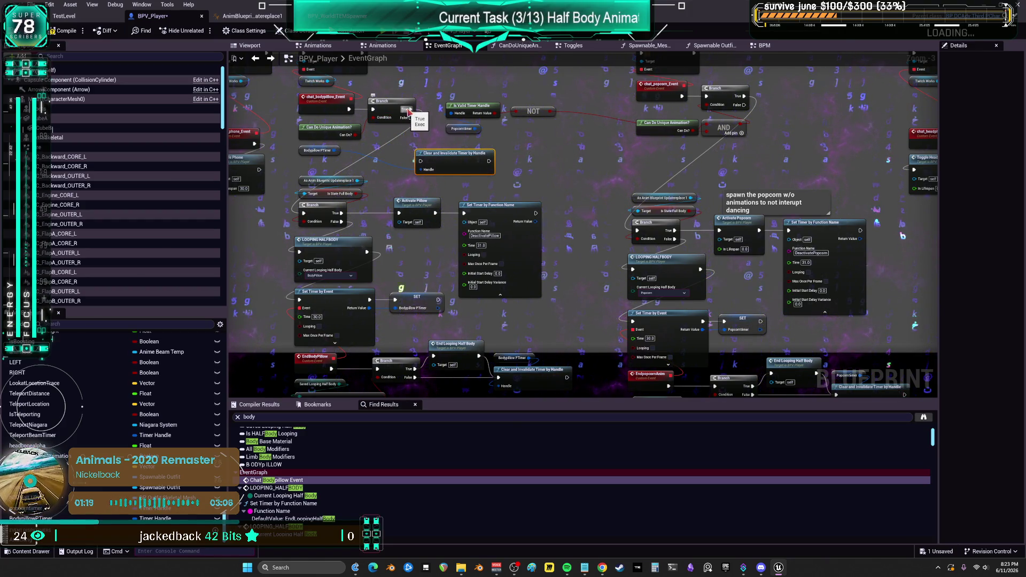
drag(487, 161, 416, 129)
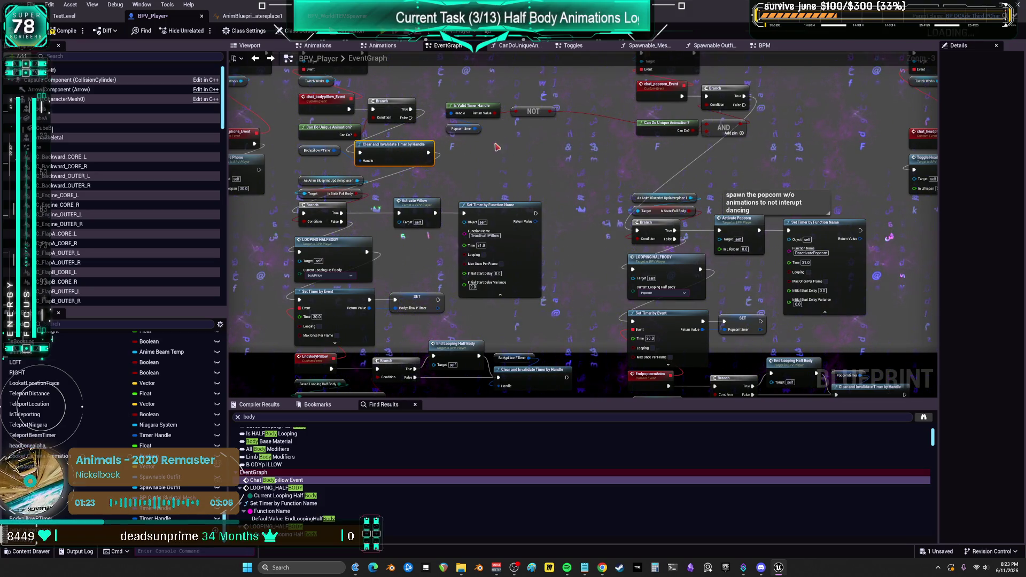
key(Delete)
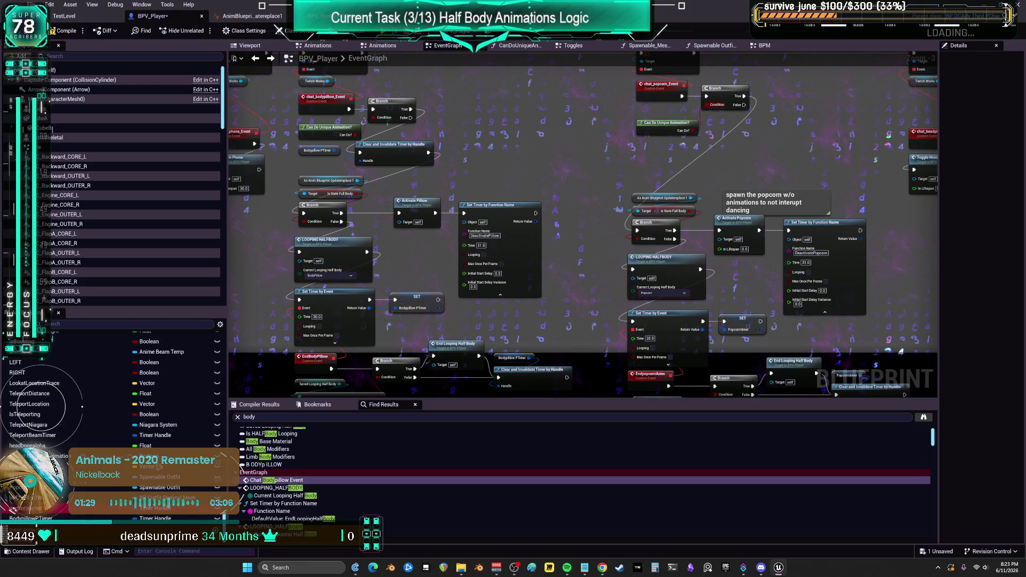
Step: Add a Popcorntimer getter feeding a Clear and Invalidate Timer by Handle node off the Branch
drag(33, 508, 583, 164)
click(595, 177)
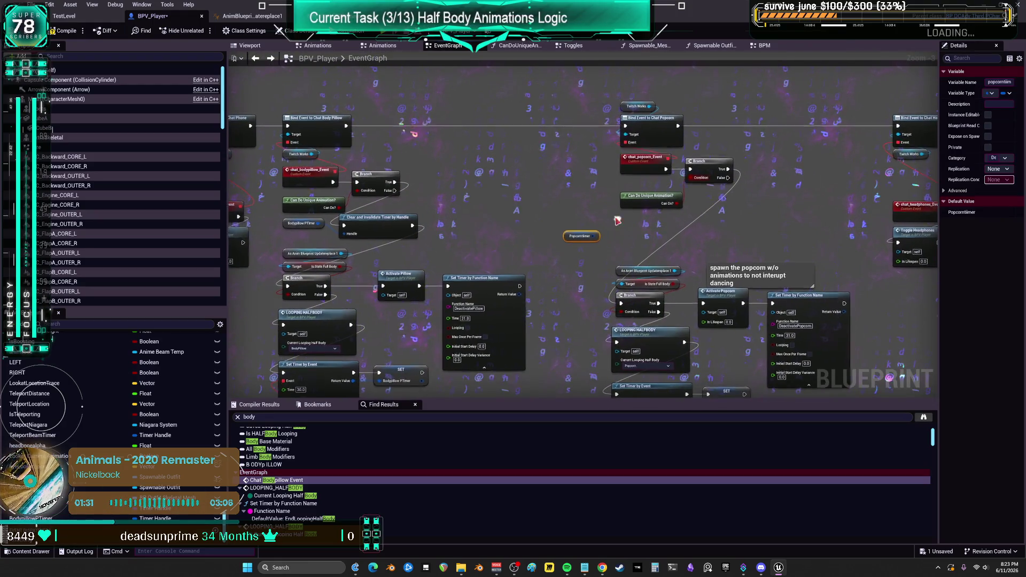
drag(596, 235, 628, 238)
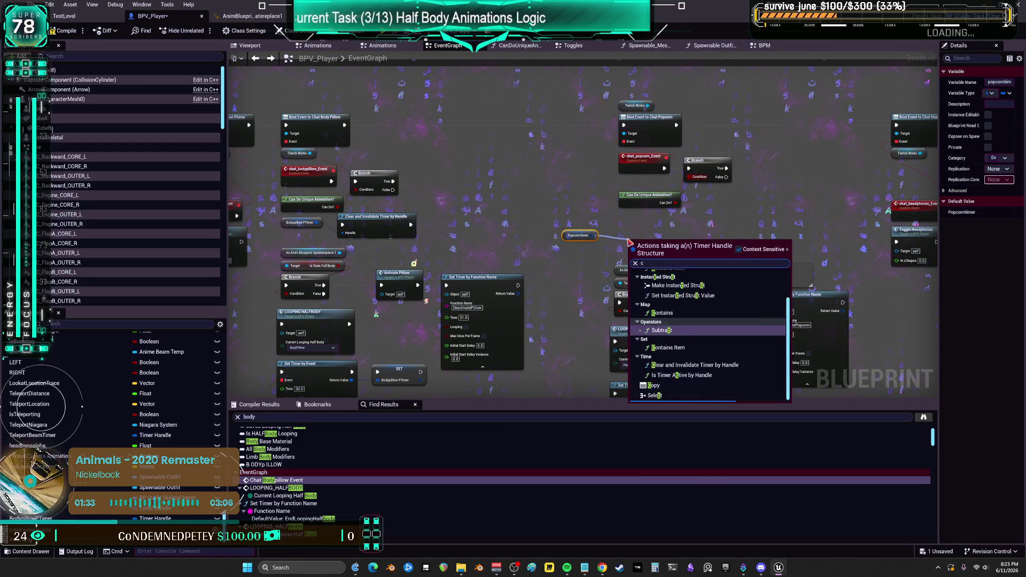
click(676, 293)
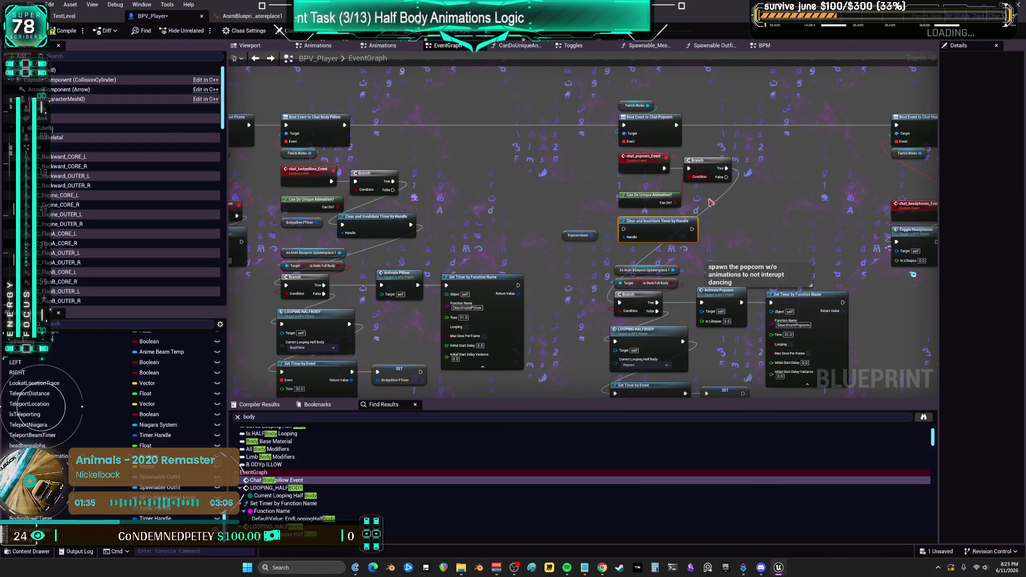
mouse_move(620, 303)
mouse_down()
mouse_move(696, 230)
mouse_move(650, 236)
mouse_up()
drag(578, 235, 714, 224)
Step: Compile and save the BPV_Player Blueprint
scroll(714, 224, down, 3)
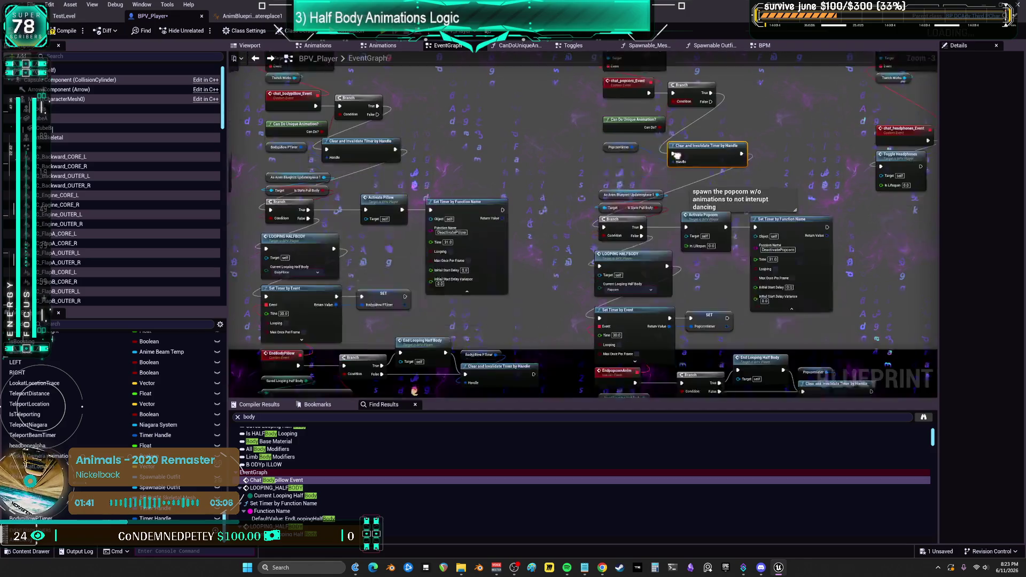
click(63, 31)
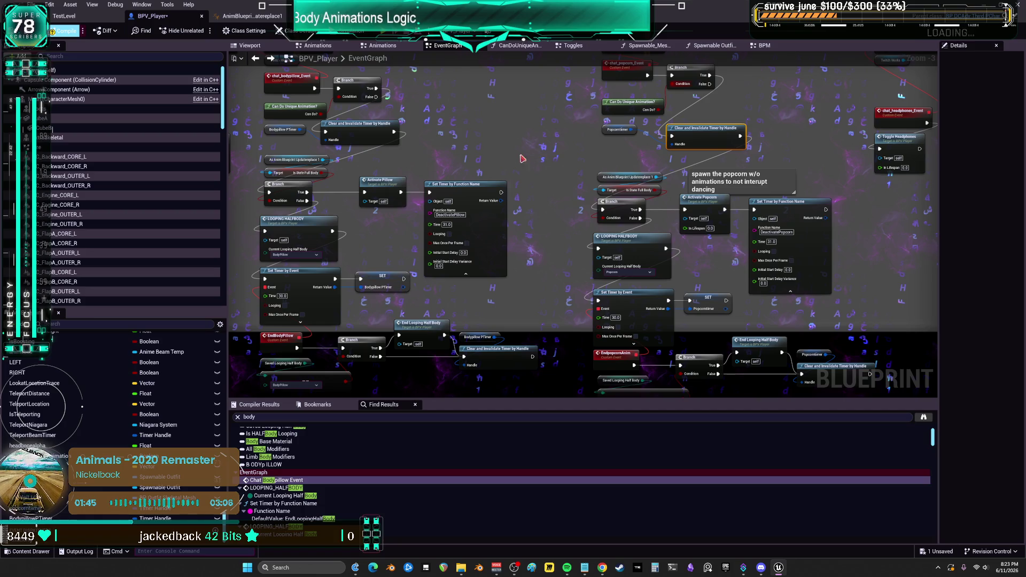
right_click(590, 178)
key(Escape)
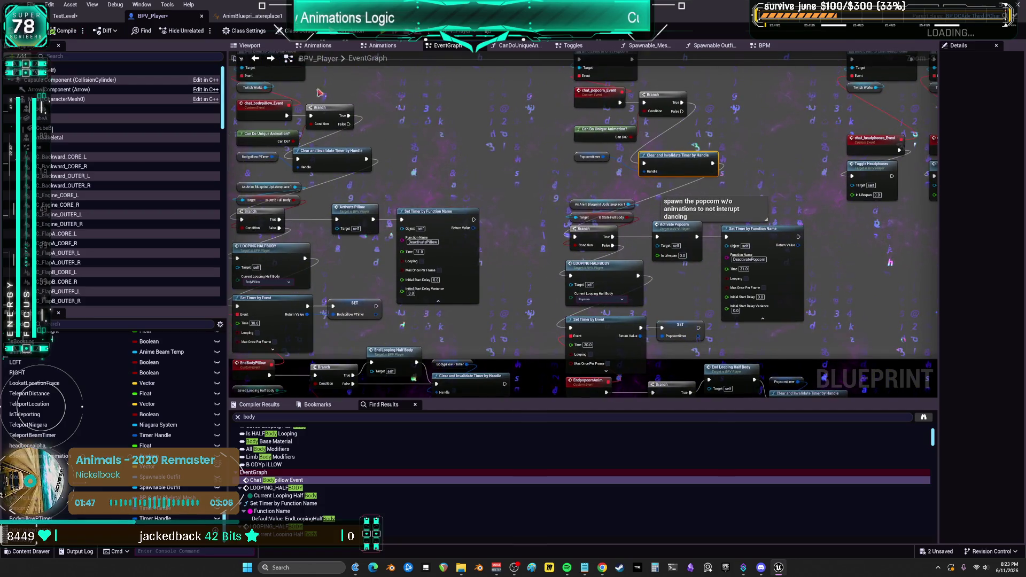
key(ctrl+s)
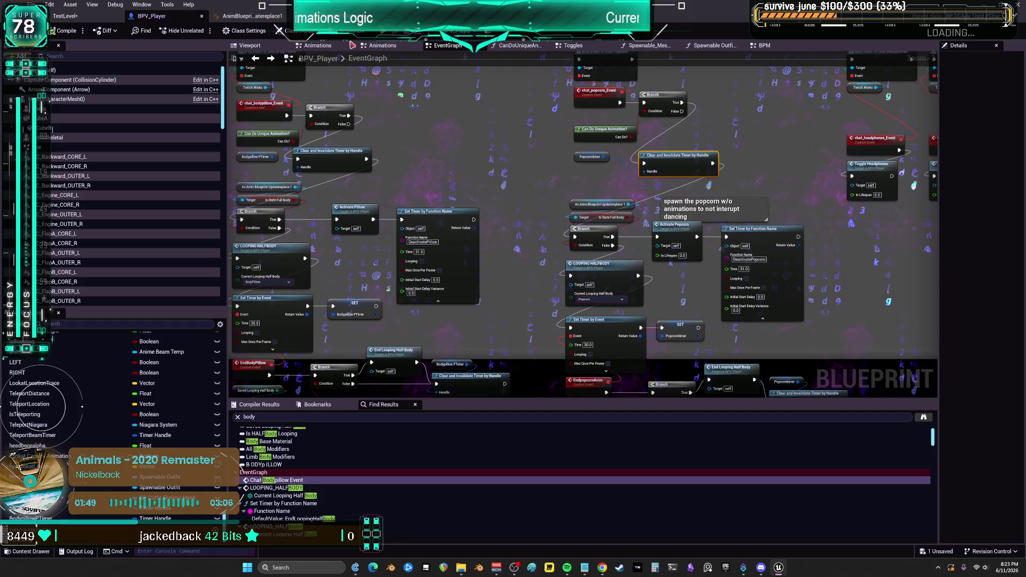
key(alt+p)
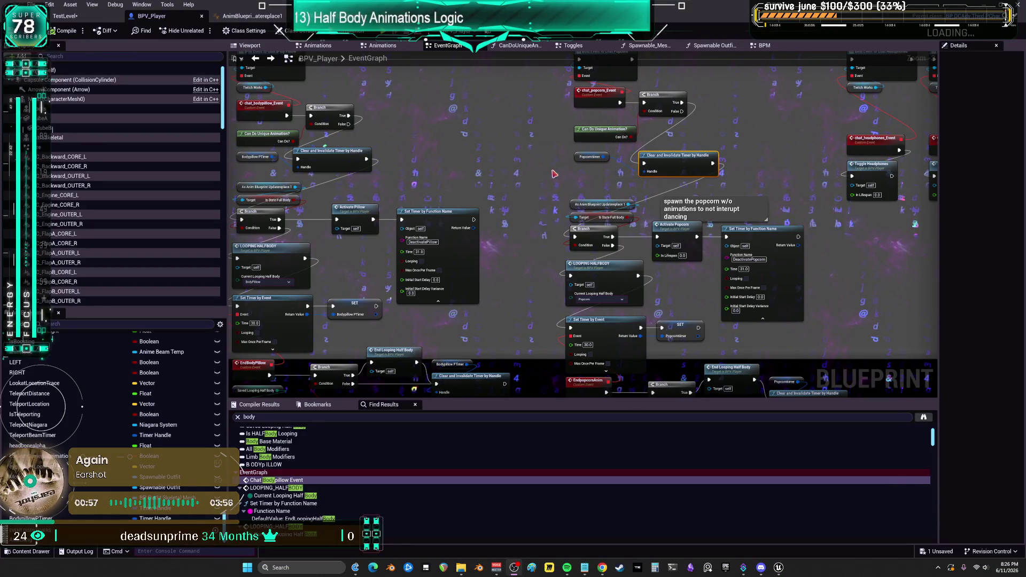
Step: Search the Blueprint for 'popcorn'
scroll(553, 173, down, 3)
scroll(613, 134, up, 6)
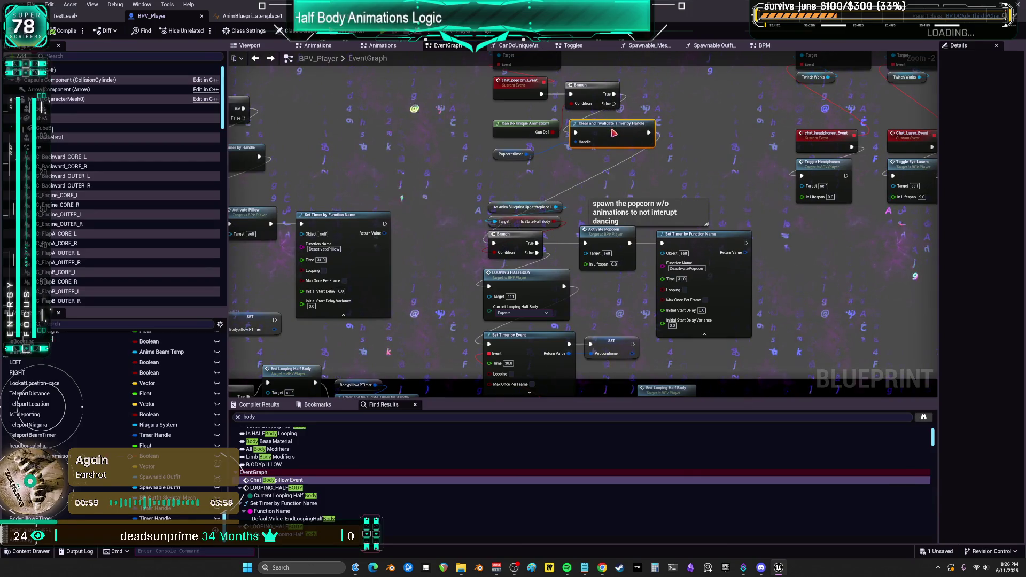
scroll(614, 133, down, 3)
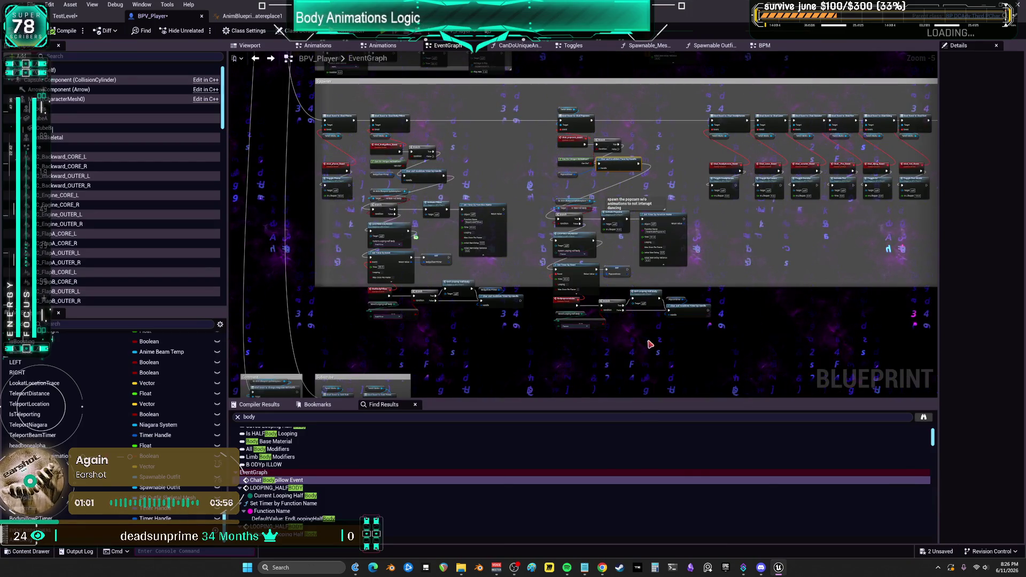
click(256, 417)
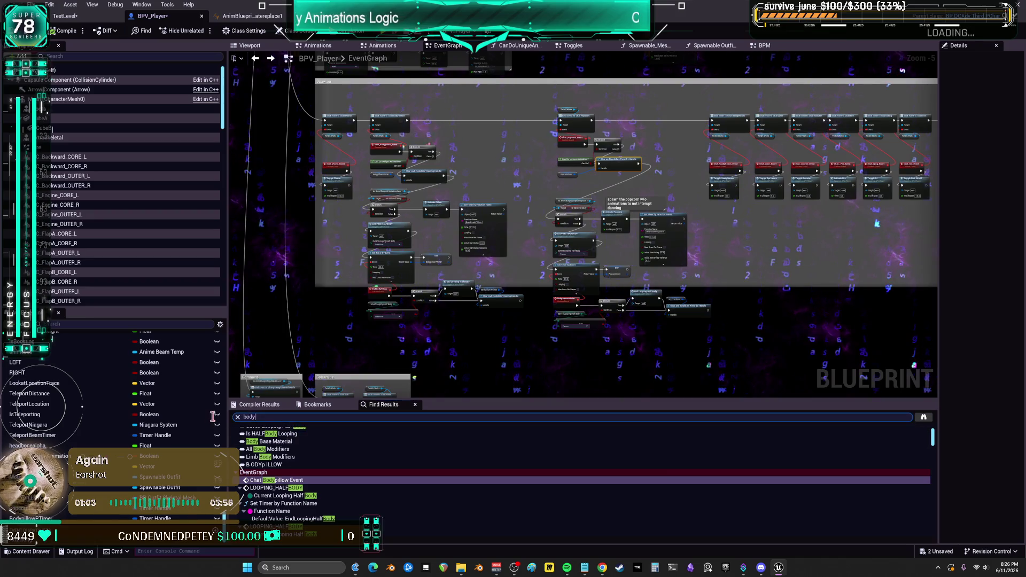
scroll(342, 141, up, 2)
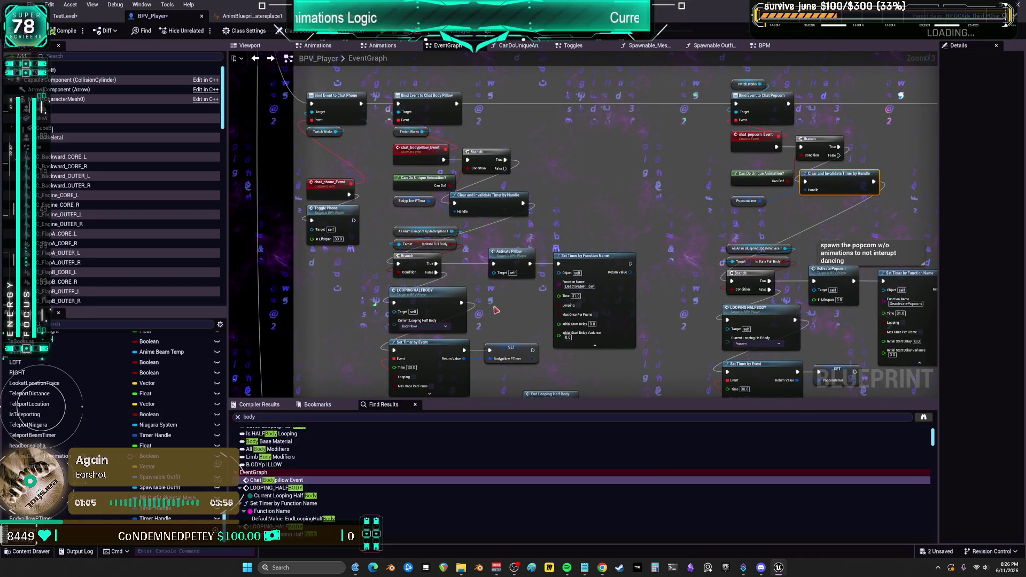
click(290, 416)
text(pop)
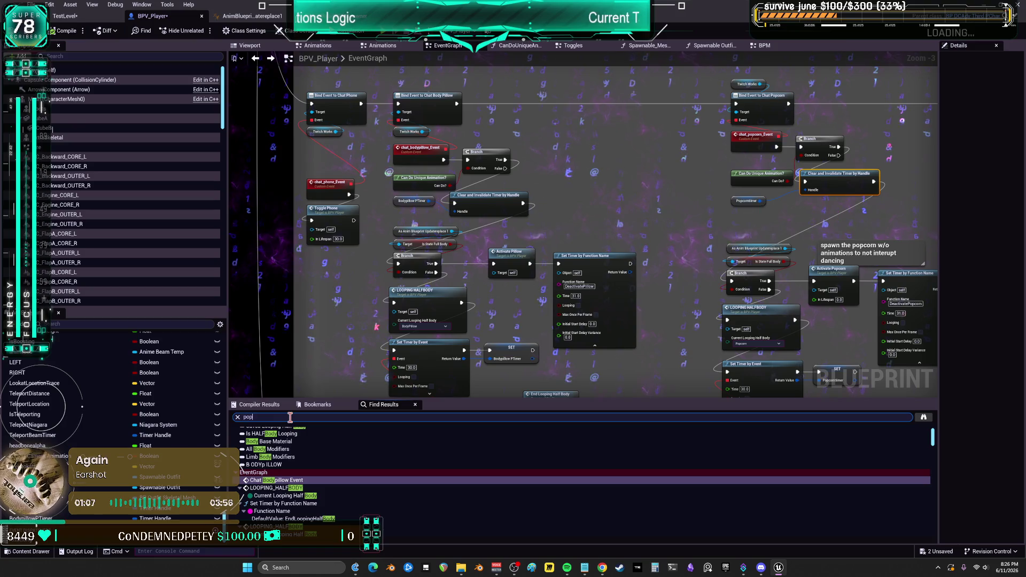
text(corn)
key(Return)
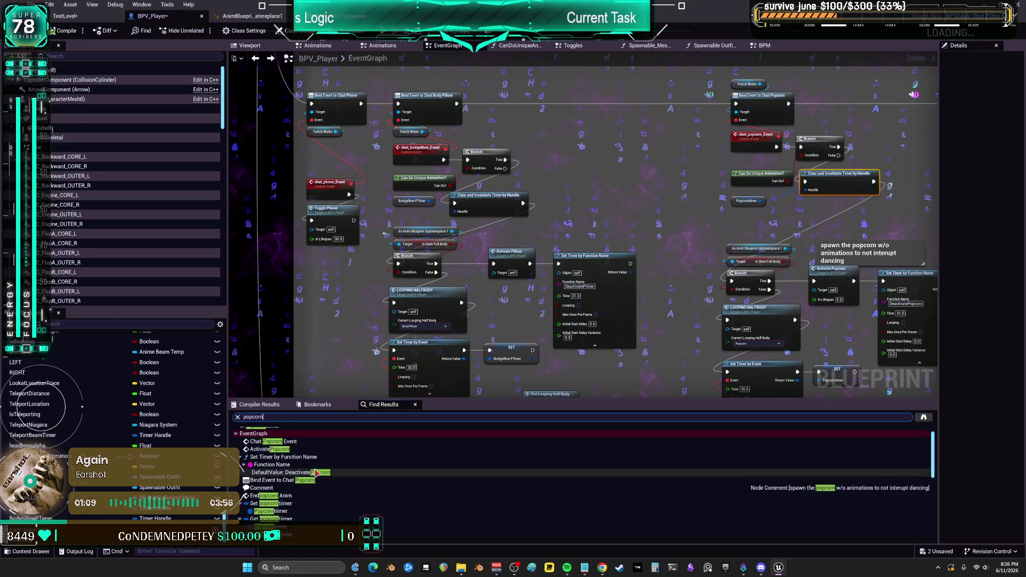
Step: Step through the popcorn search results, then bring the to-do Notepad file forward
click(287, 463)
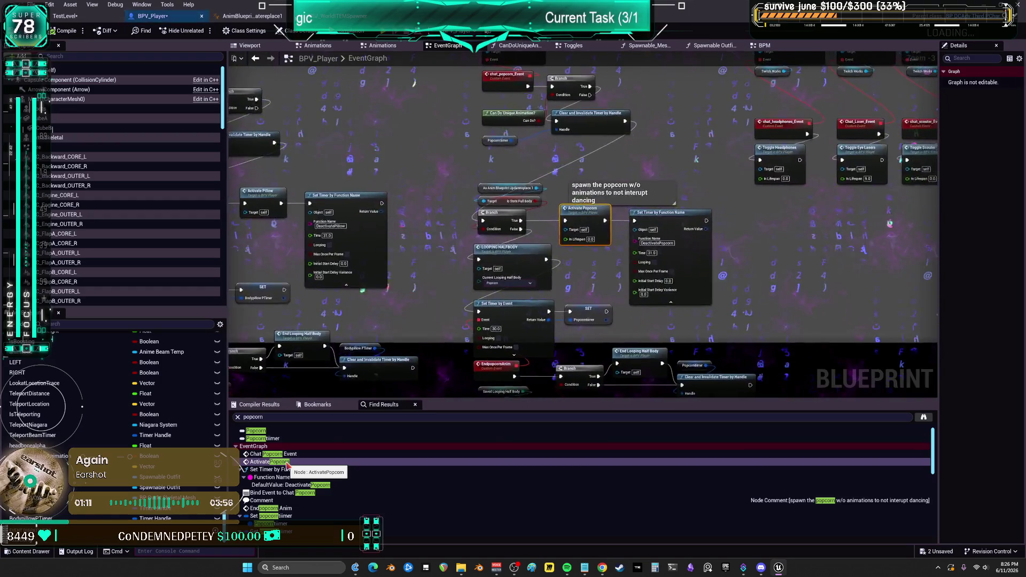
scroll(287, 479, down, 5)
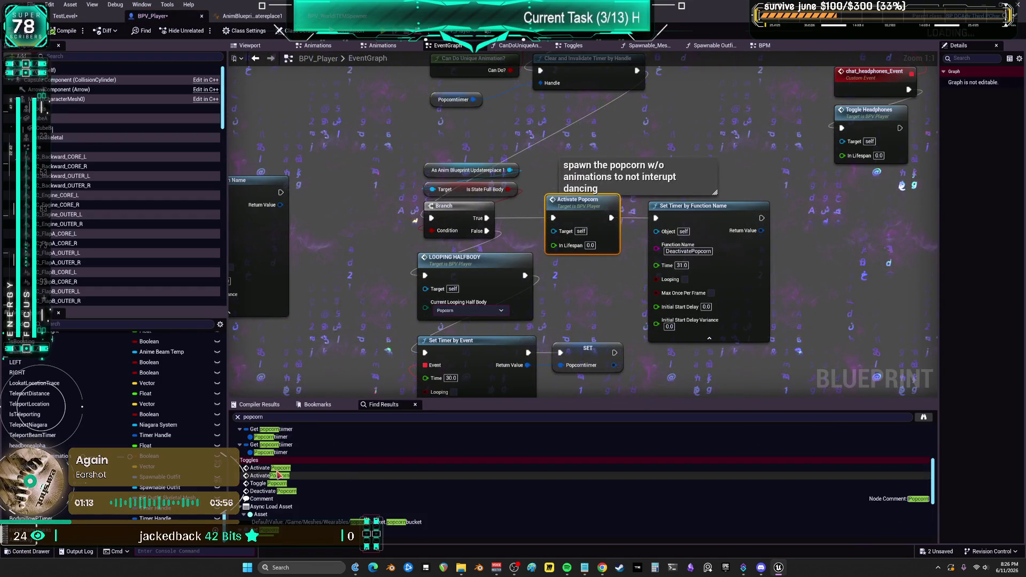
click(276, 469)
click(273, 477)
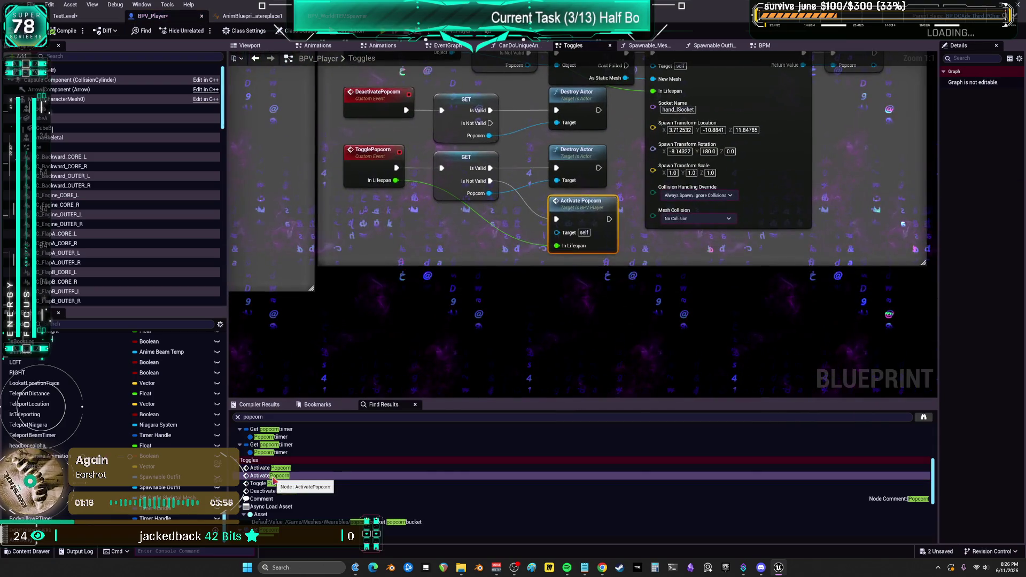
click(273, 483)
click(268, 491)
scroll(268, 498, down, 5)
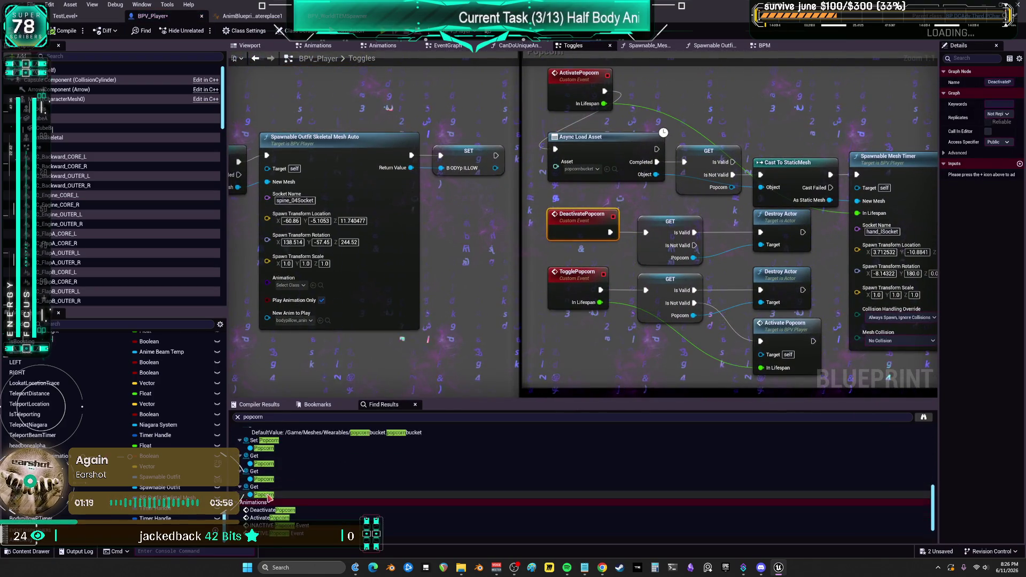
click(270, 495)
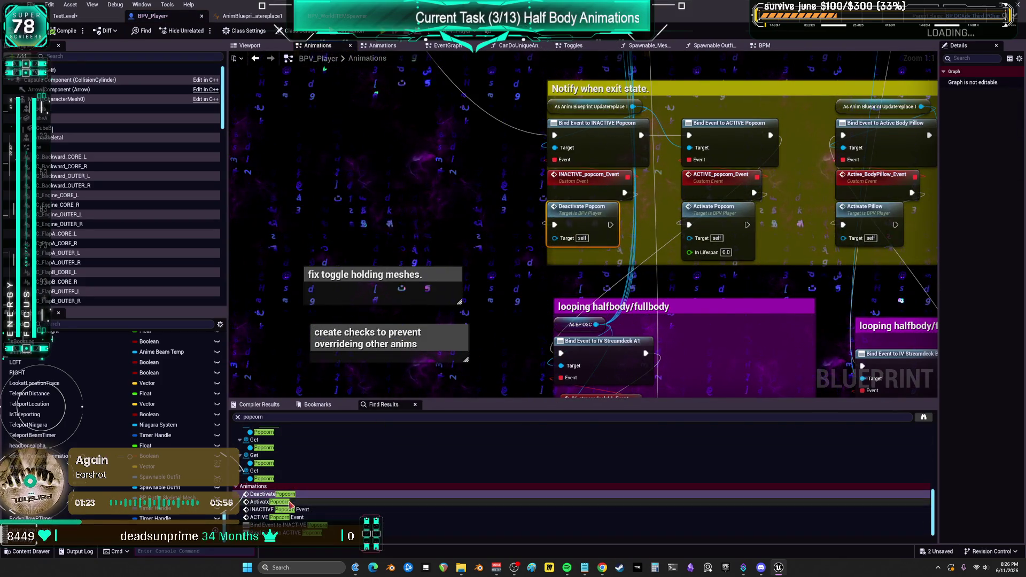
click(264, 517)
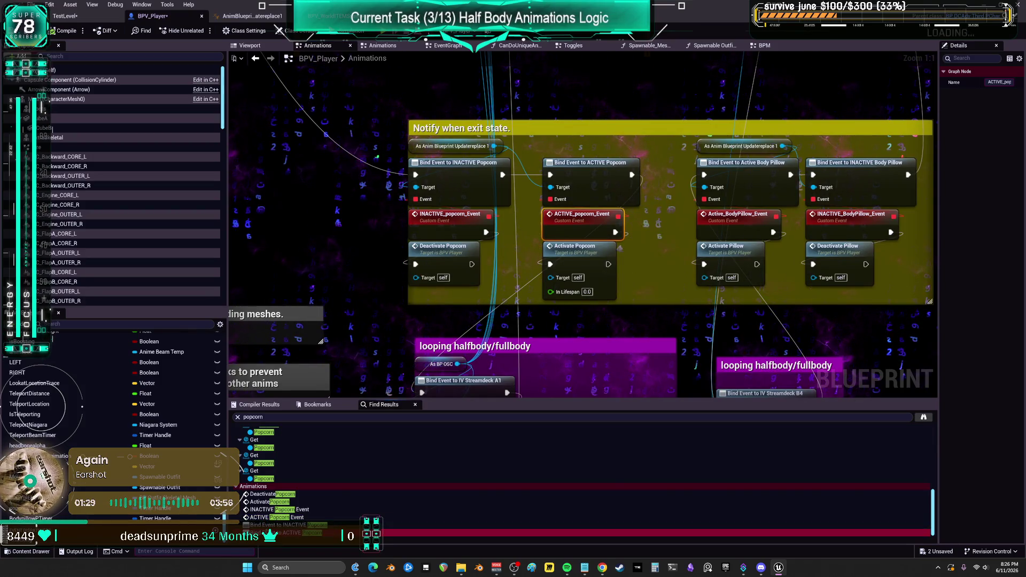
click(277, 532)
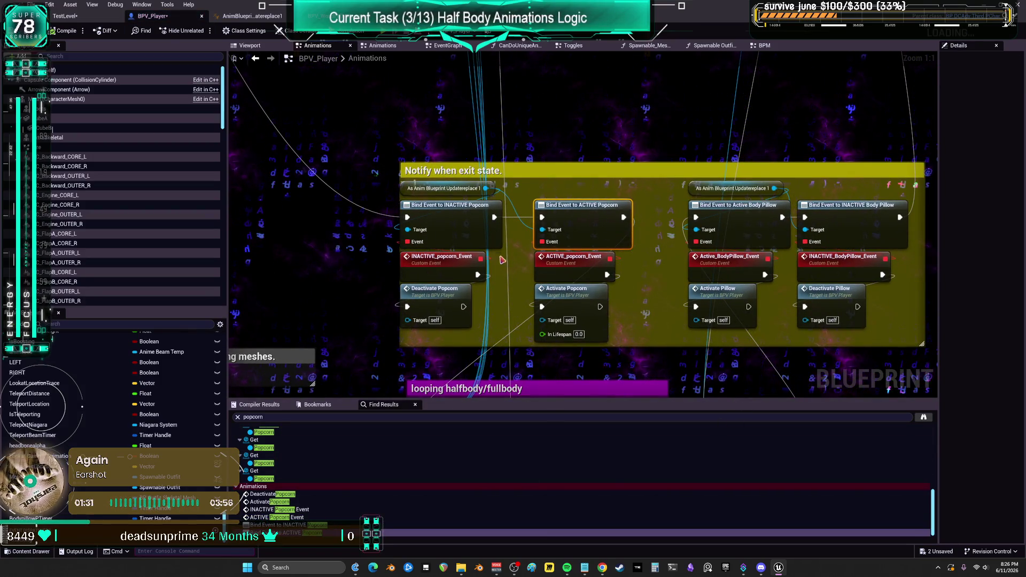
click(257, 61)
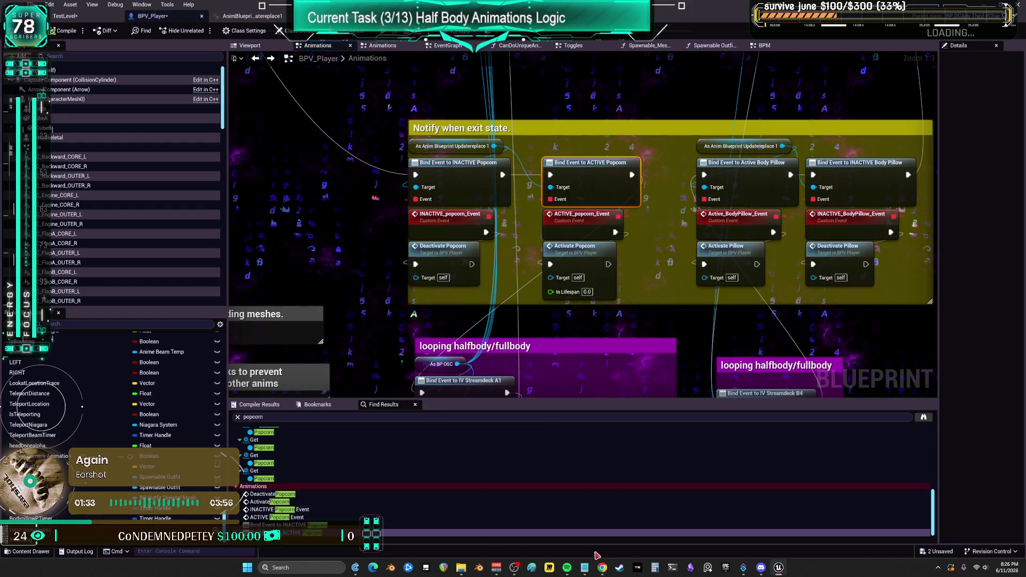
click(584, 562)
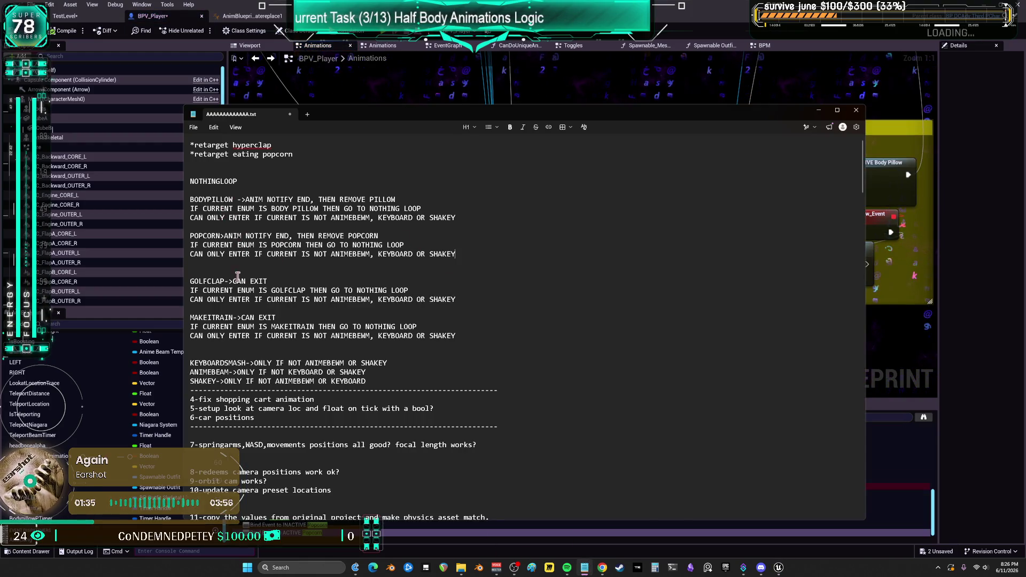
Step: Remove the note with the GOLFCLAP and MAKEITRAIN entries and its leftover blank lines
drag(466, 299, 193, 284)
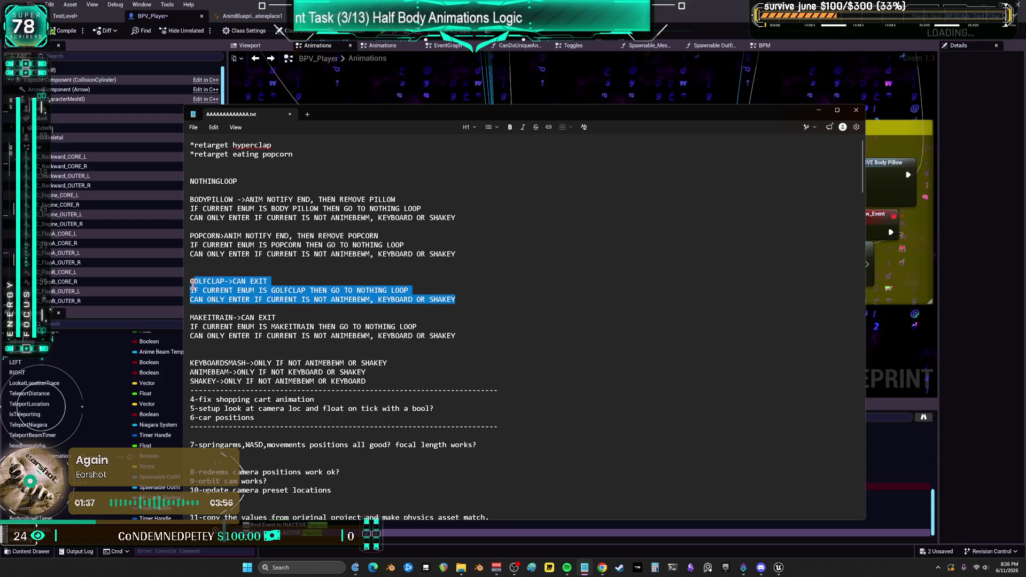
drag(476, 337, 212, 288)
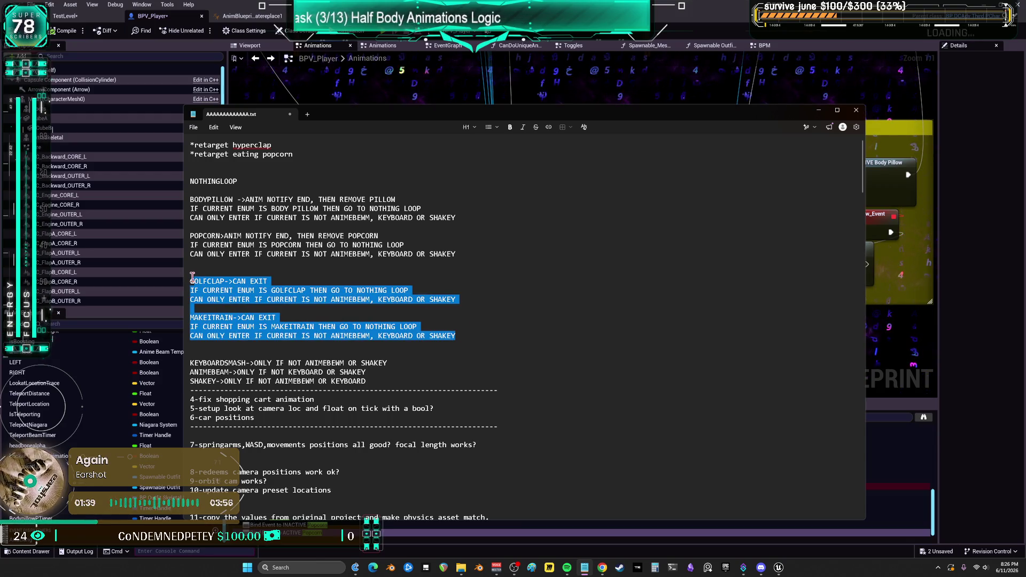
click(196, 273)
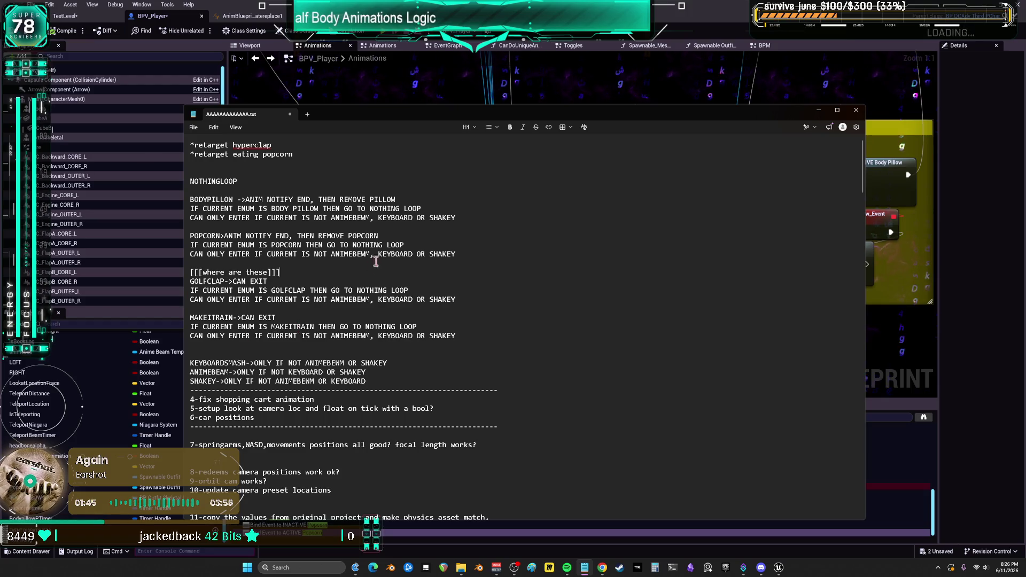
drag(478, 336, 185, 274)
key(ctrl+c)
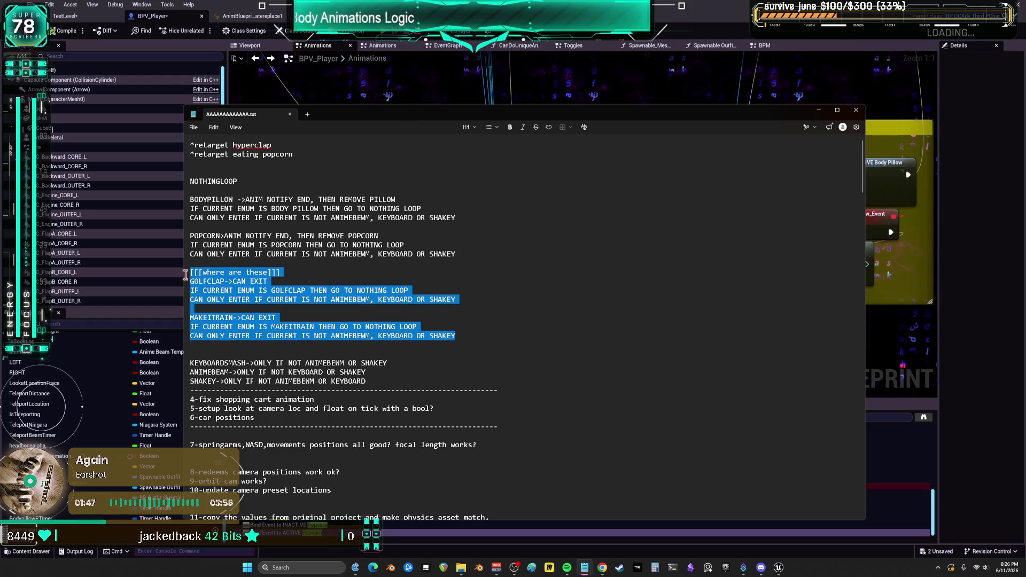
key(BackSpace)
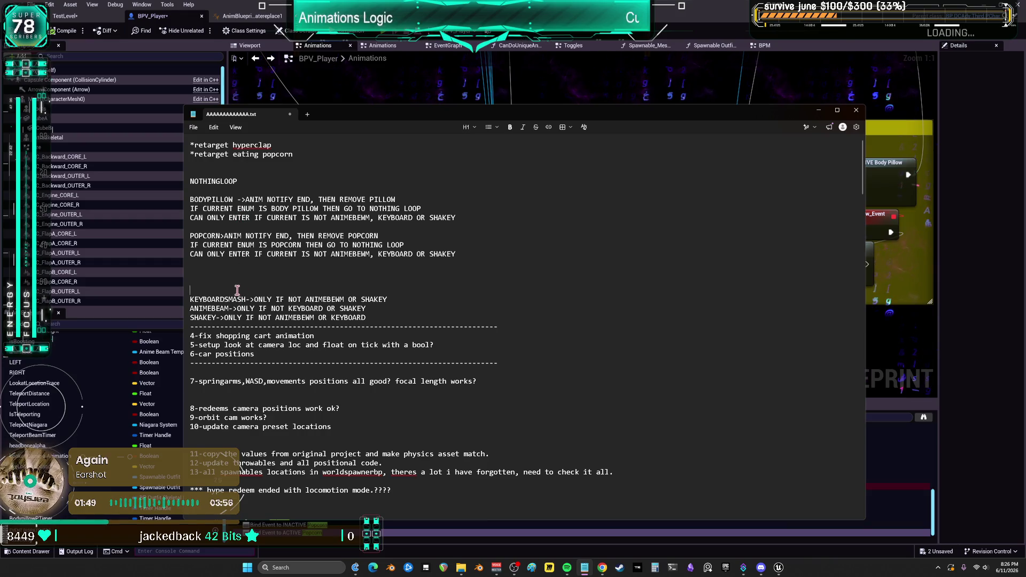
key(BackSpace)
key(BackSpace)
Step: Paste the block beneath the retarget lines
click(235, 154)
key(Return)
key(Return)
key(Return)
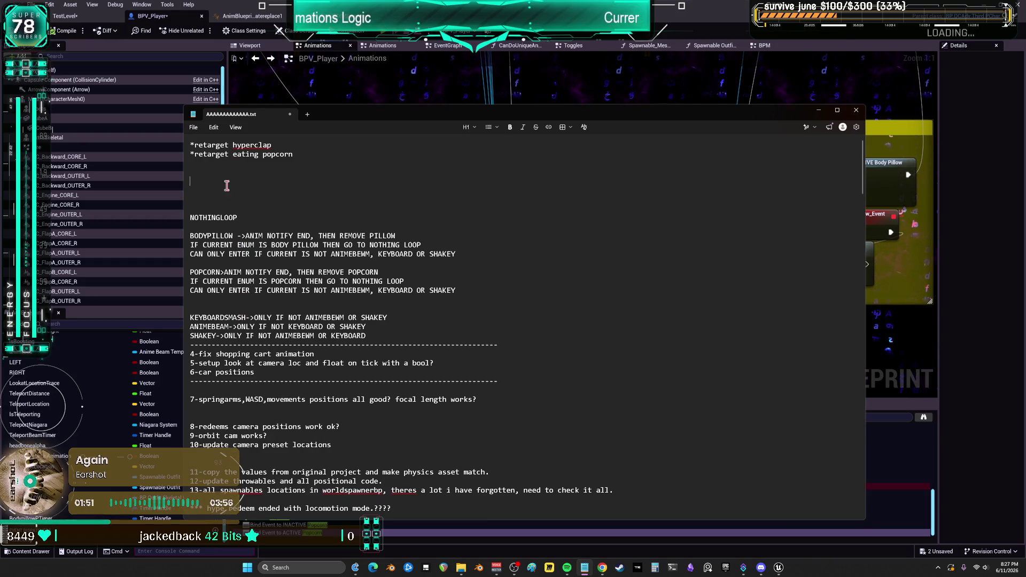
key(ctrl+v)
click(459, 90)
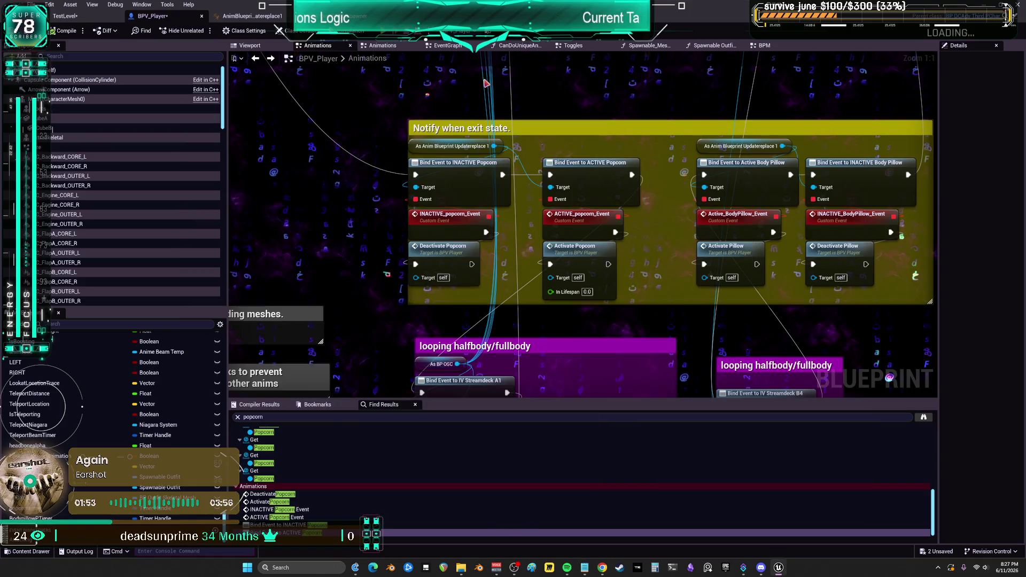
Step: Search the Blueprint for 'clap' and jump to chat_hyperclap_Event
key(ctrl+f)
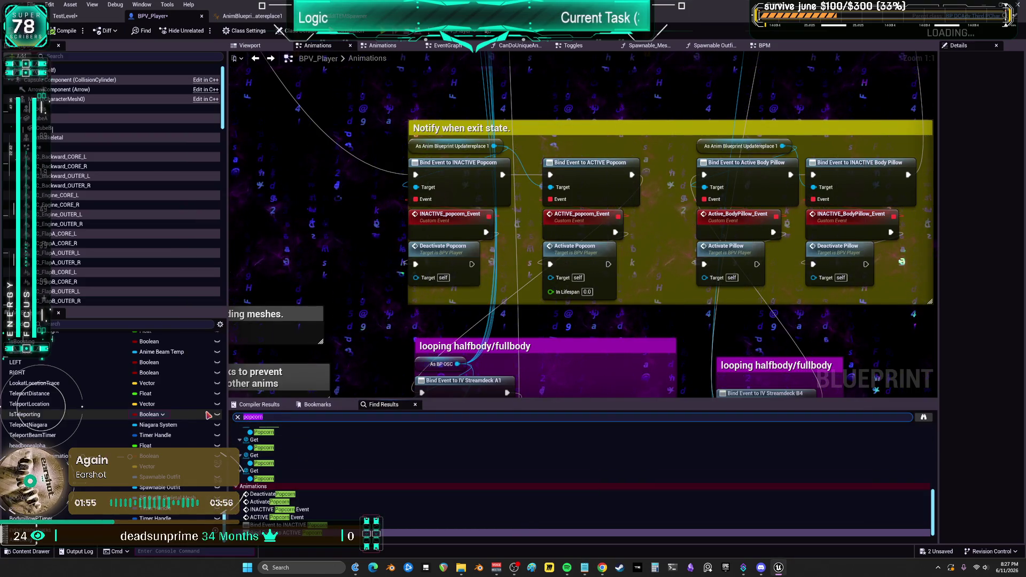
text(clap)
key(Return)
click(275, 438)
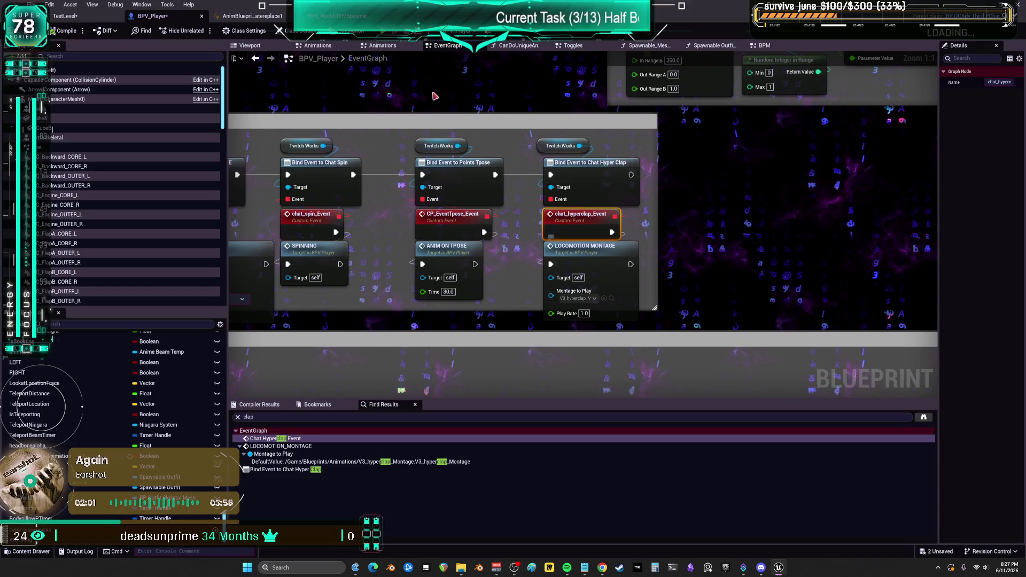
Step: Play-test the hyper clap in a standalone preview session, then start a screen capture
key(alt+p)
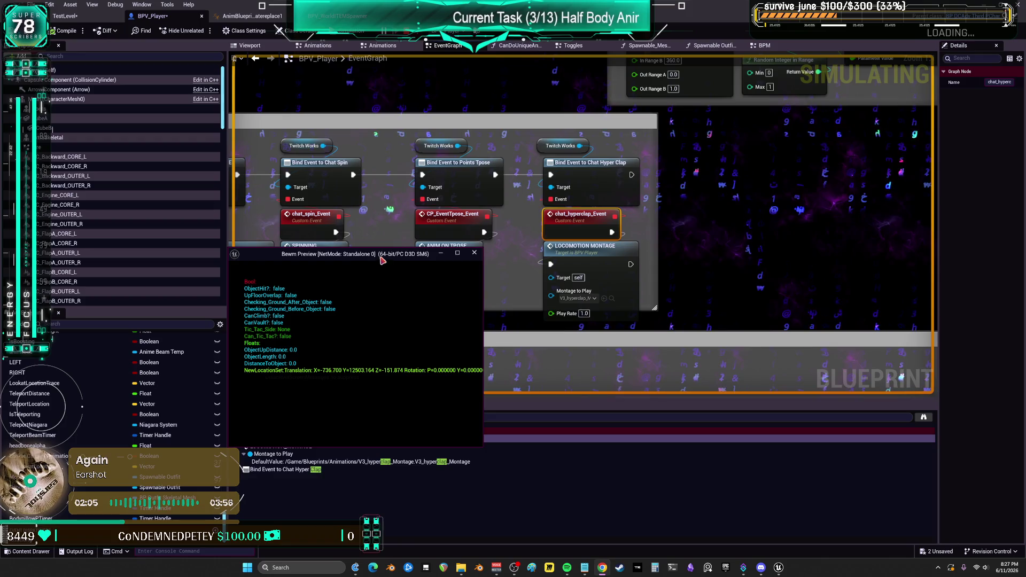
drag(382, 259, 241, 319)
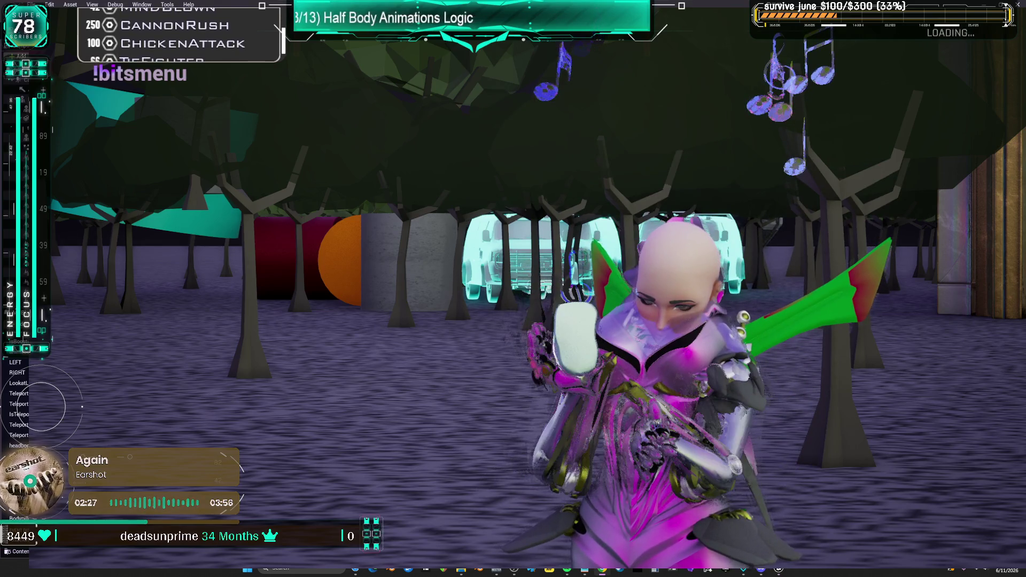
key(alt+Tab)
key(alt+Tab)
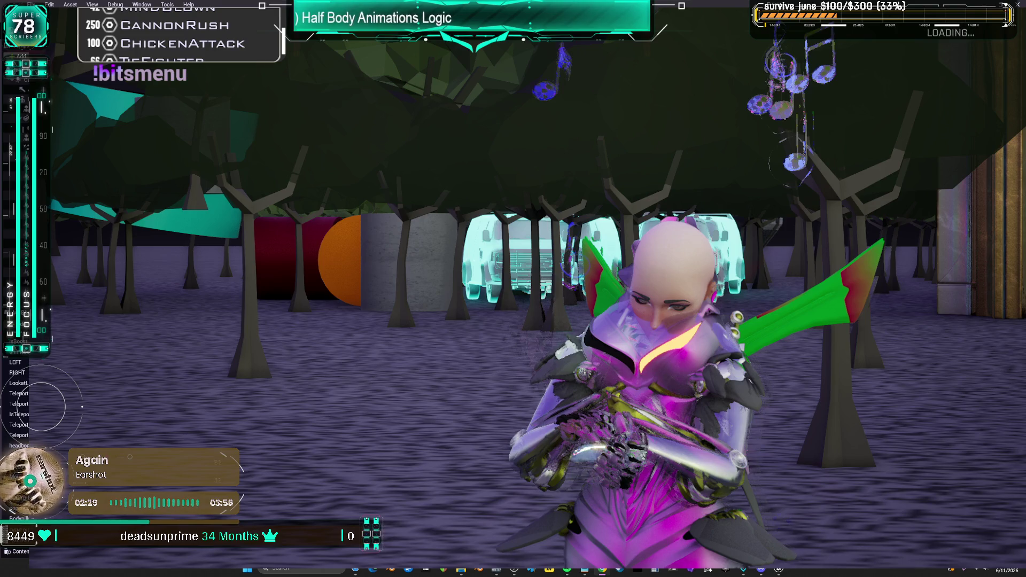
key(alt+Tab)
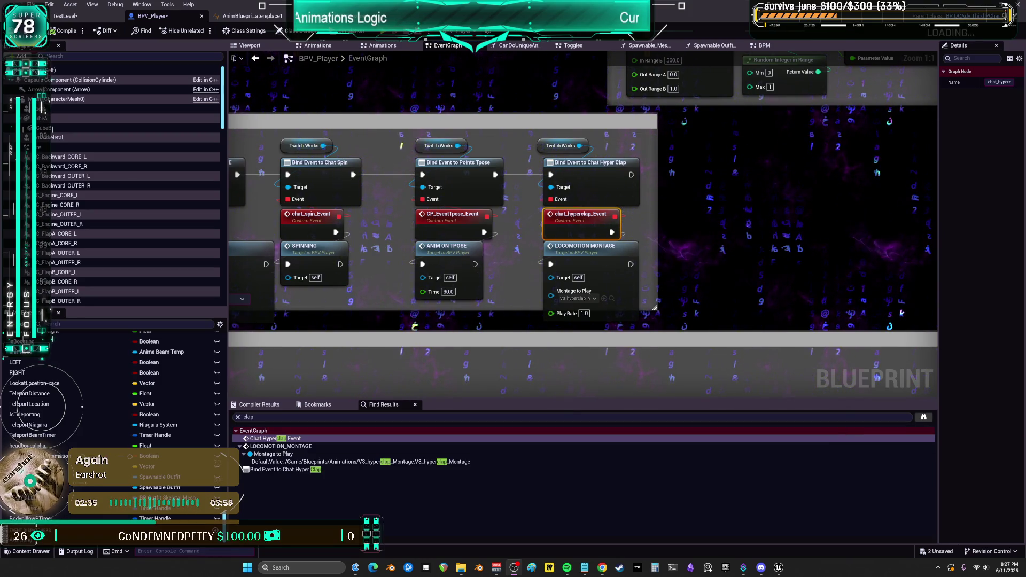
key(super+shift+s)
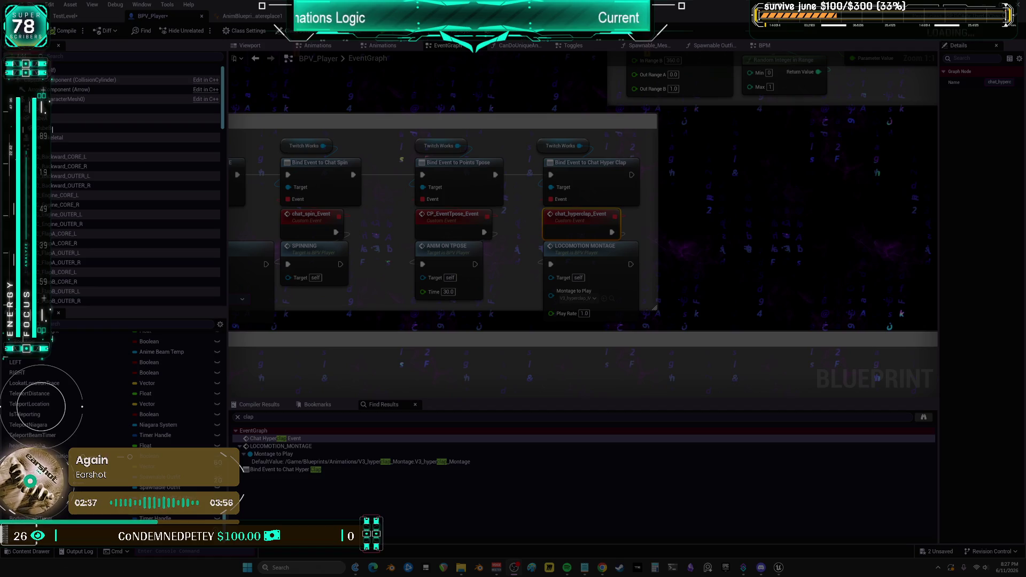
Step: Cancel the screen capture and pan the Obsidian canvas through the lower chat cards
key(Escape)
click(690, 567)
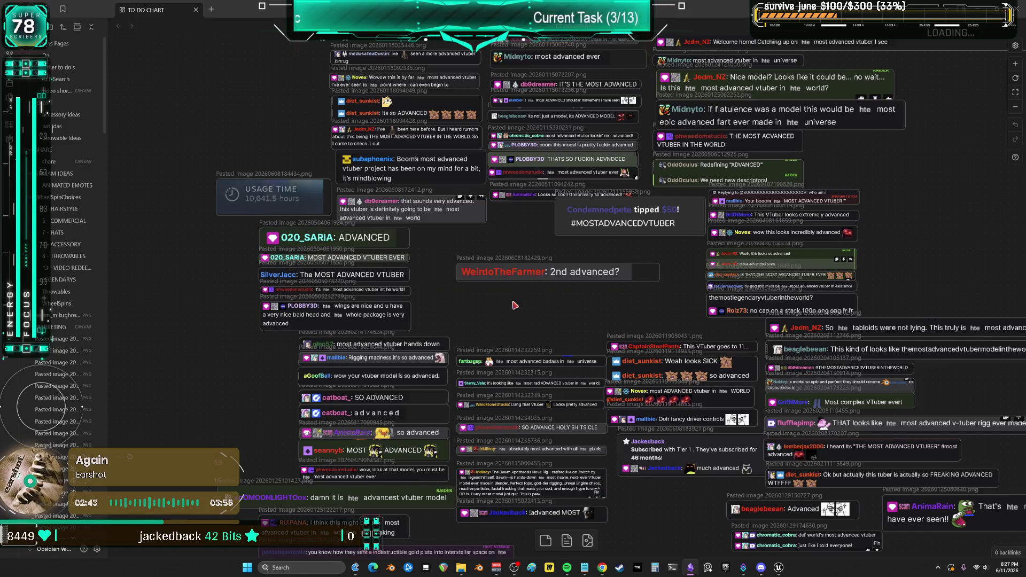
scroll(603, 326, up, 5)
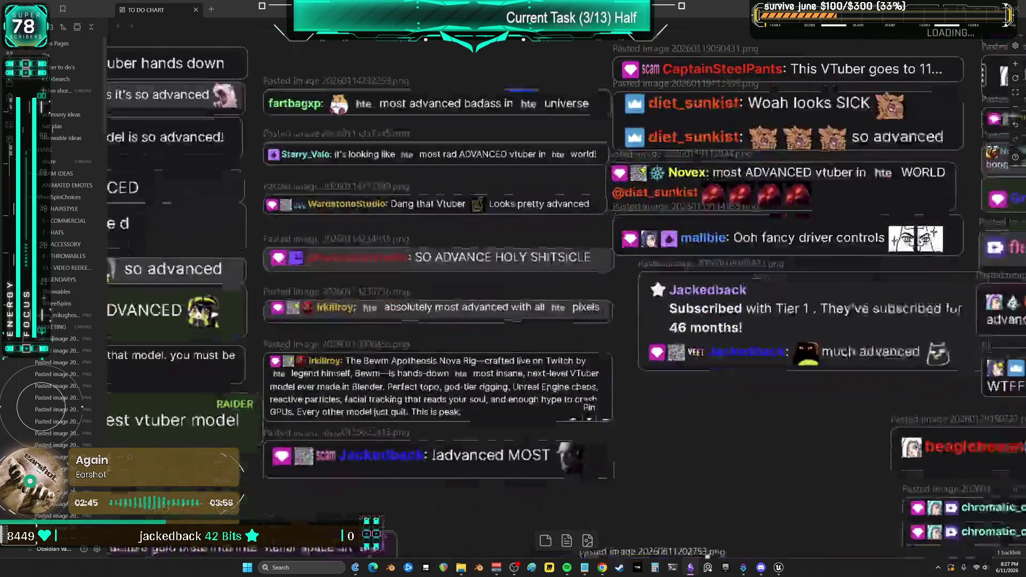
scroll(769, 468, down, 2)
drag(769, 468, 769, 289)
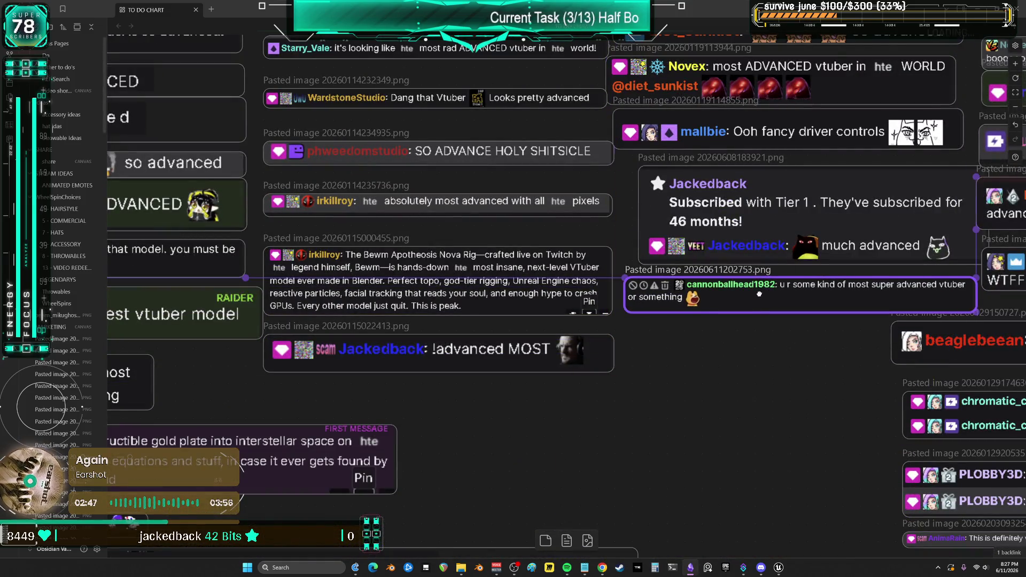
click(765, 330)
mouse_move(740, 328)
mouse_down()
mouse_move(733, 355)
mouse_move(604, 387)
mouse_move(468, 442)
mouse_move(350, 516)
mouse_up()
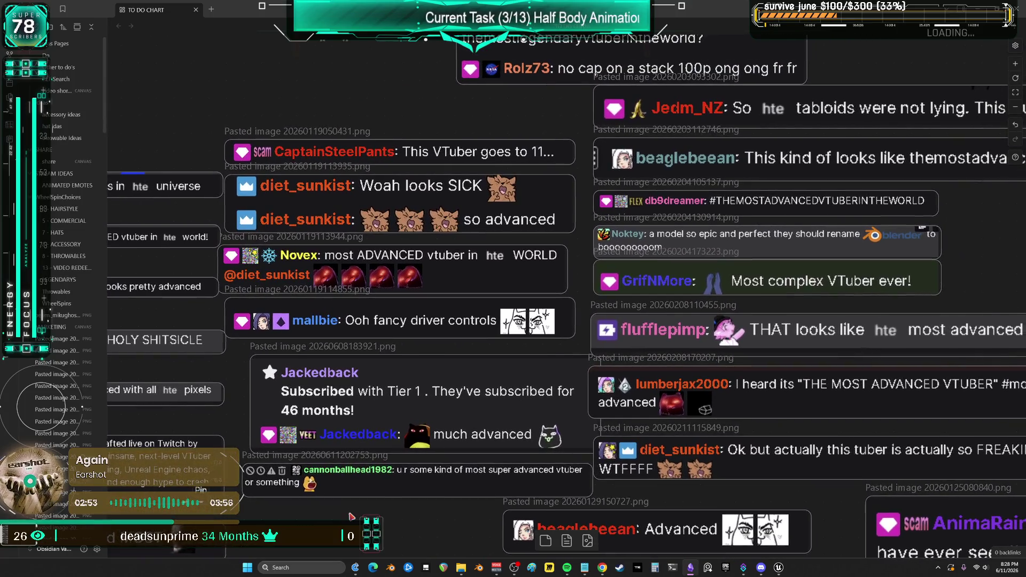
Step: Zoom and pan the Obsidian canvas to reveal more chat cards
key(alt+Tab)
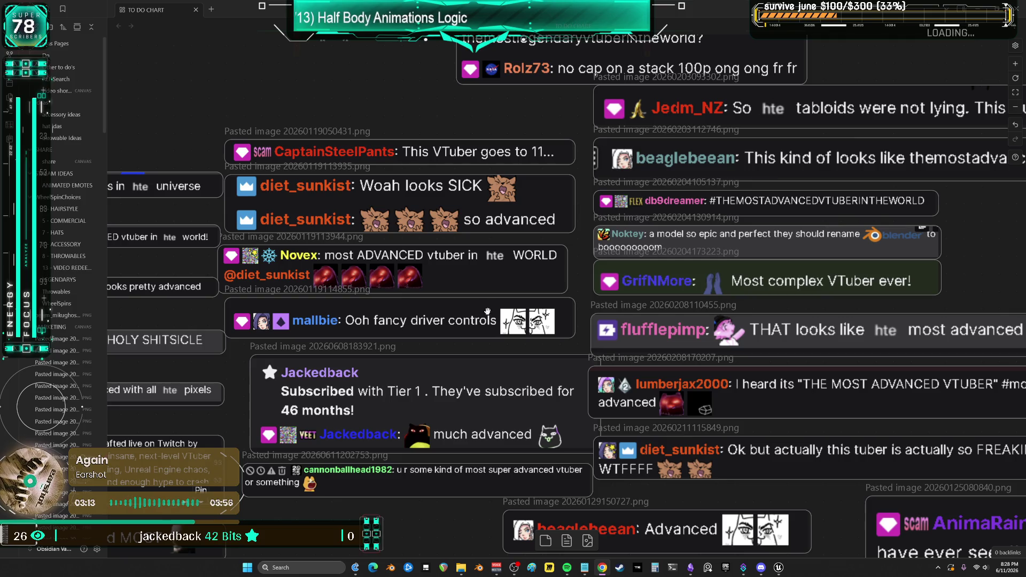
scroll(592, 134, up, 5)
scroll(592, 134, up, 9)
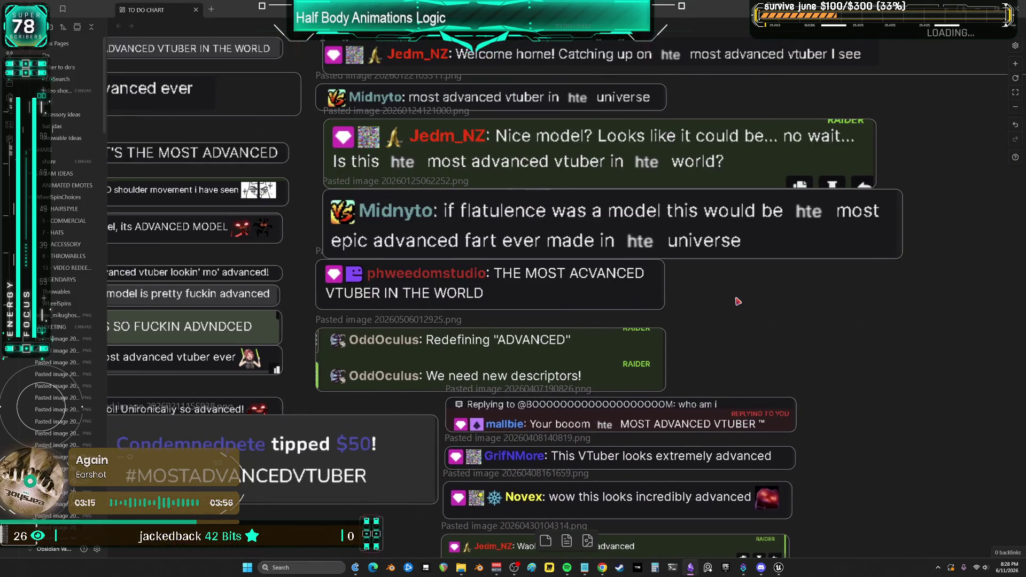
scroll(706, 285, up, 3)
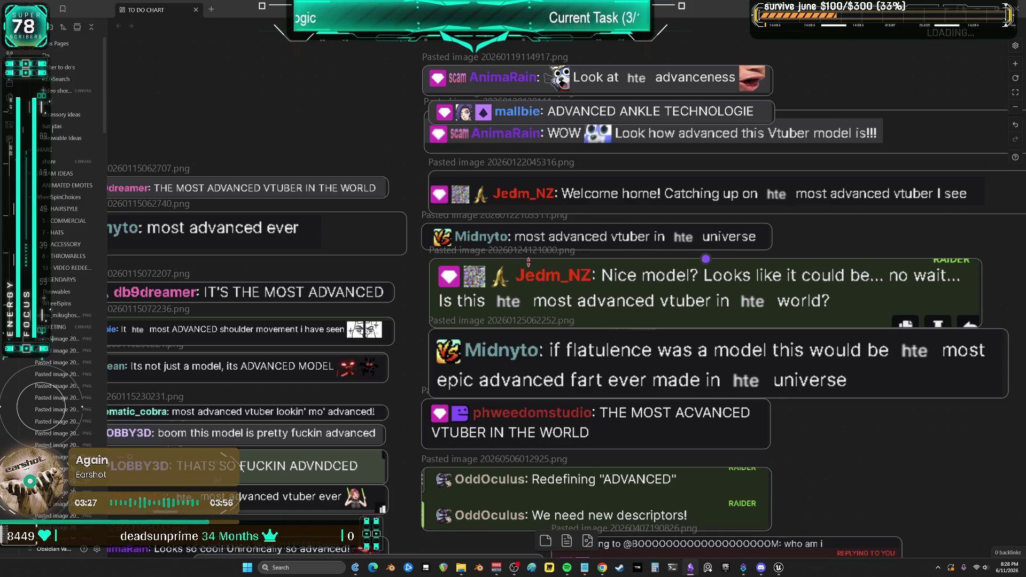
drag(323, 170, 786, 165)
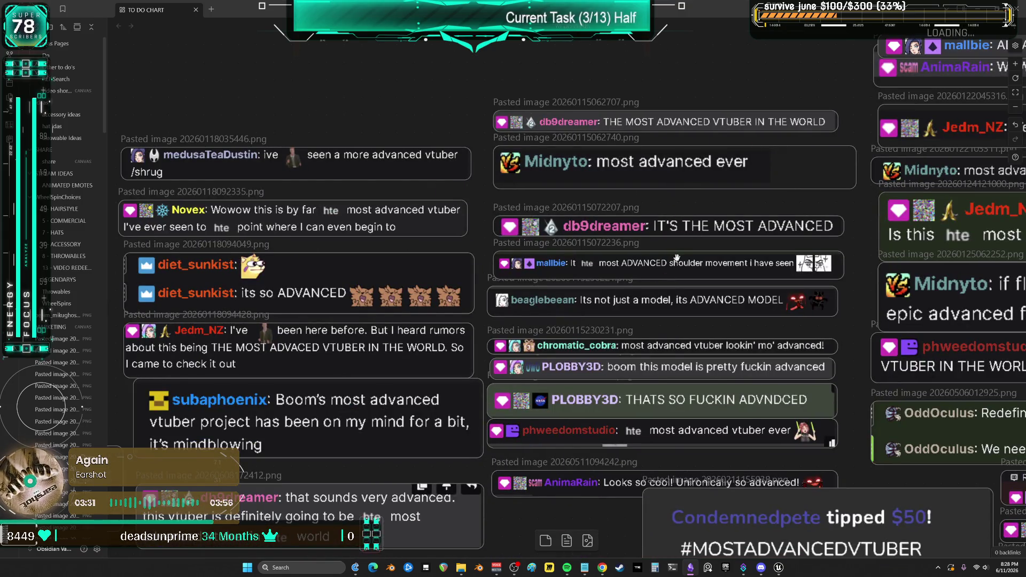
scroll(489, 302, down, 5)
scroll(489, 302, left, 5)
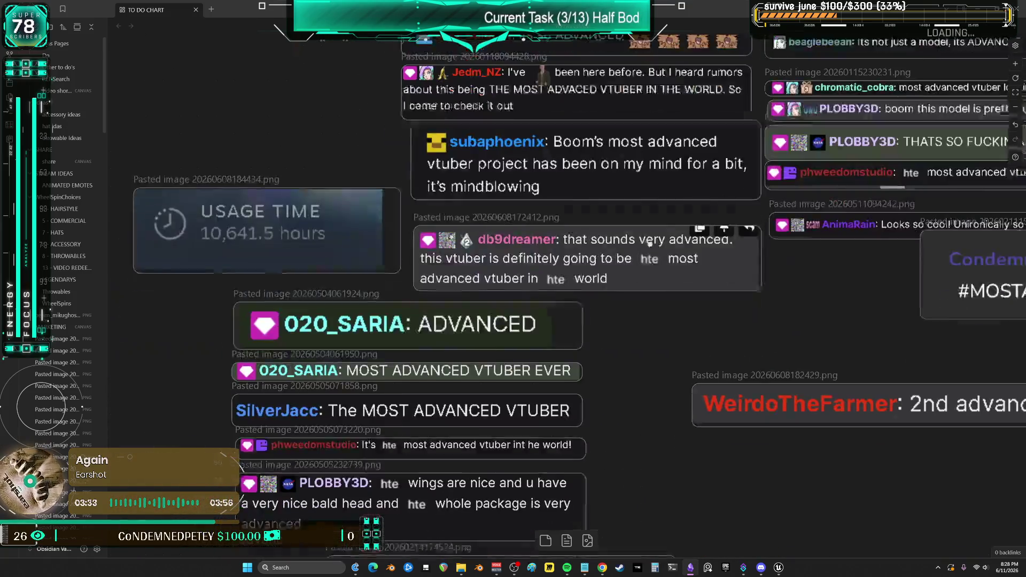
scroll(666, 342, down, 3)
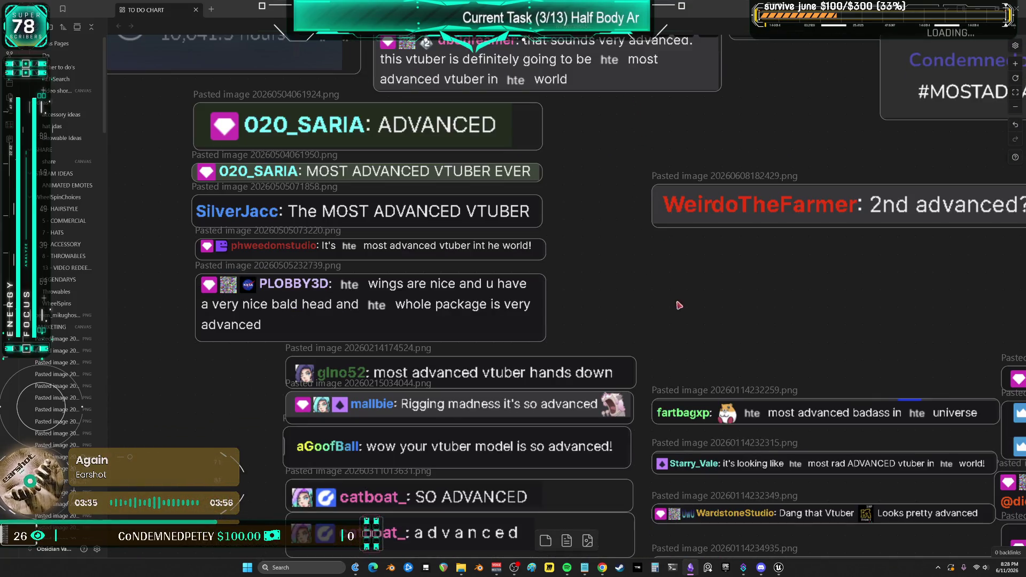
scroll(676, 302, down, 5)
scroll(676, 302, right, 3)
scroll(676, 363, down, 6)
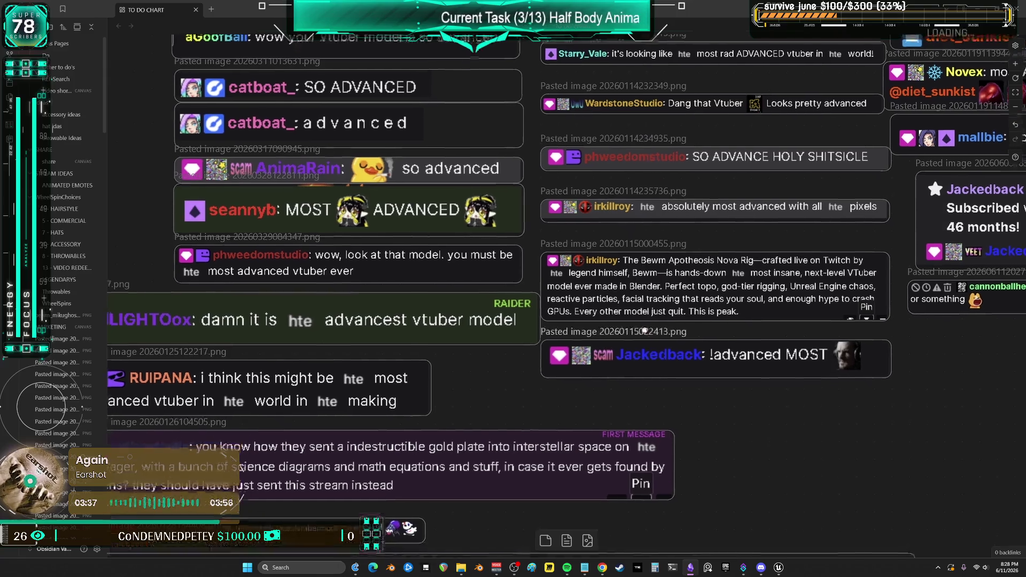
scroll(841, 390, down, 2)
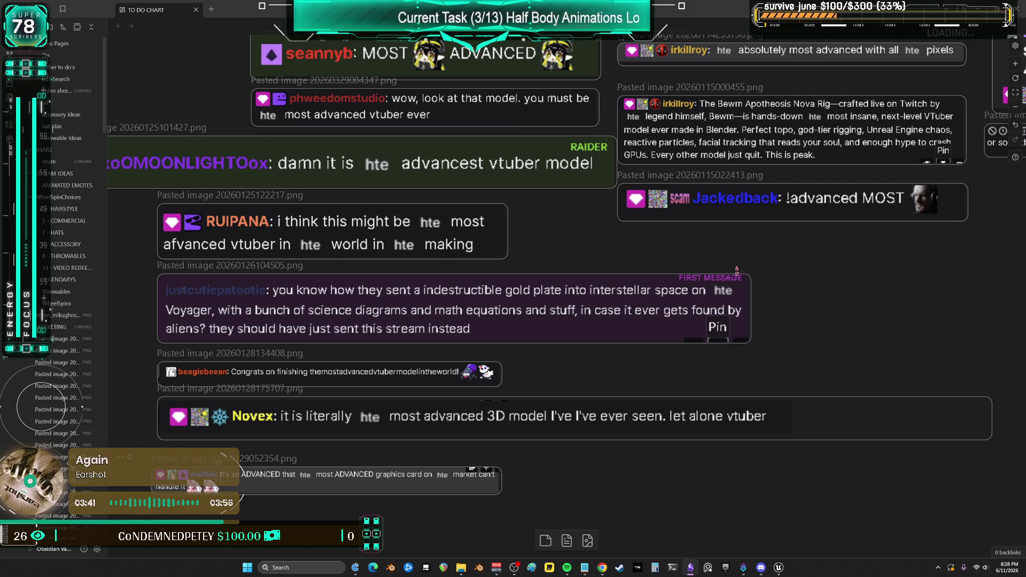
scroll(662, 263, down, 5)
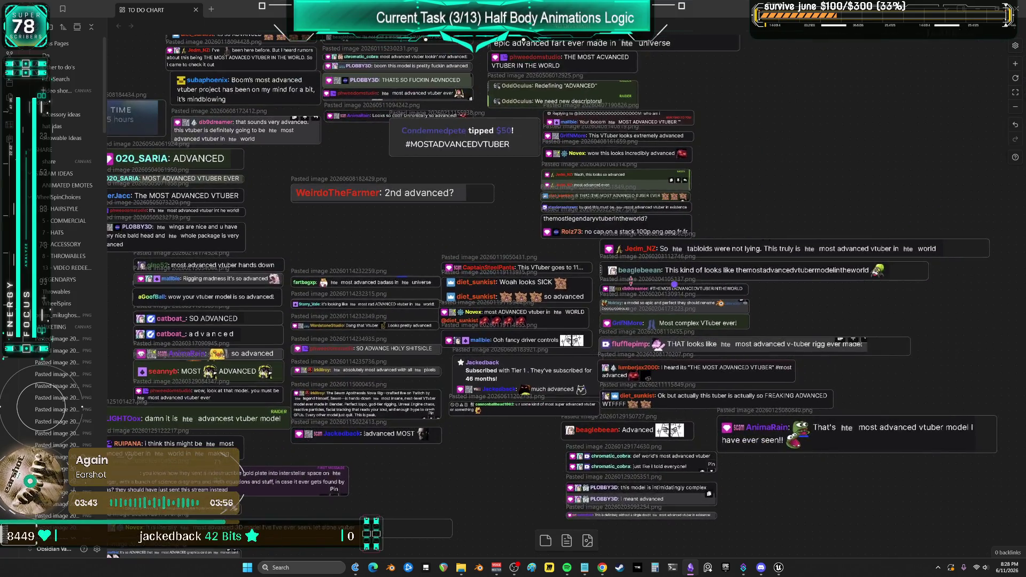
scroll(515, 303, up, 5)
scroll(516, 303, up, 3)
Step: Drag the '2nd advanced?' card to a clear spot, then return to Unreal
mouse_move(520, 270)
mouse_down()
mouse_move(477, 303)
mouse_move(529, 303)
mouse_up()
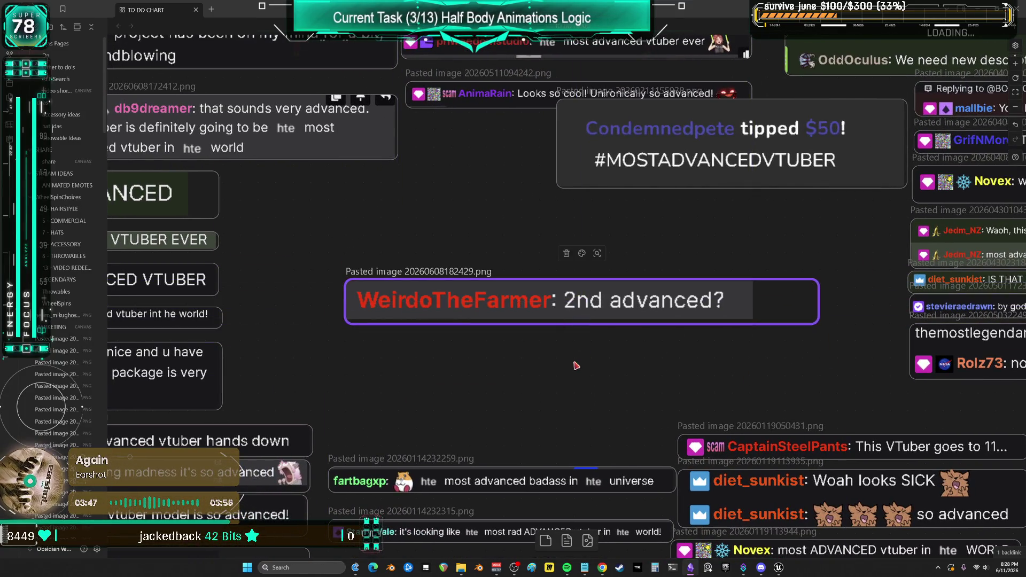
key(alt+Tab)
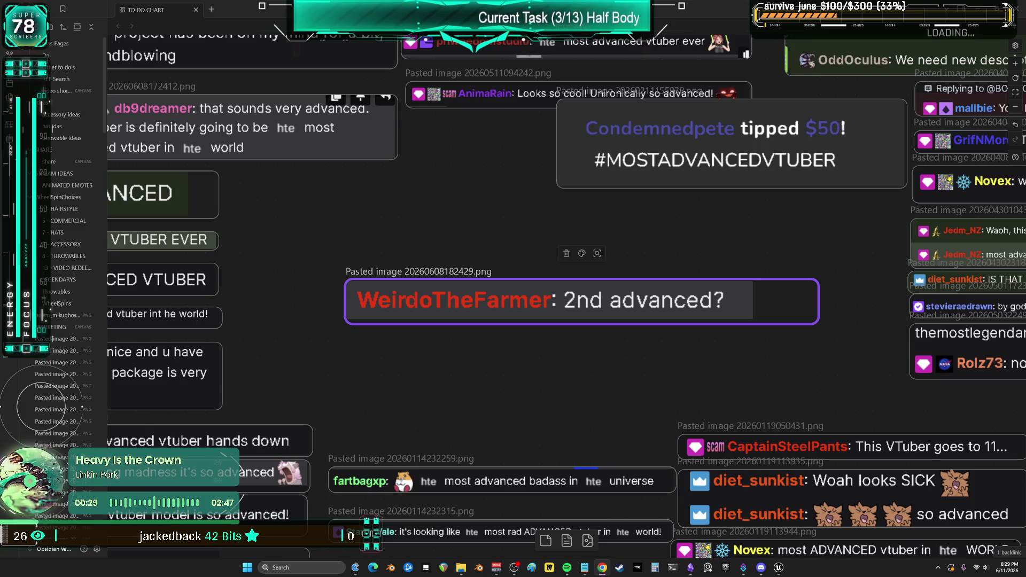
click(778, 568)
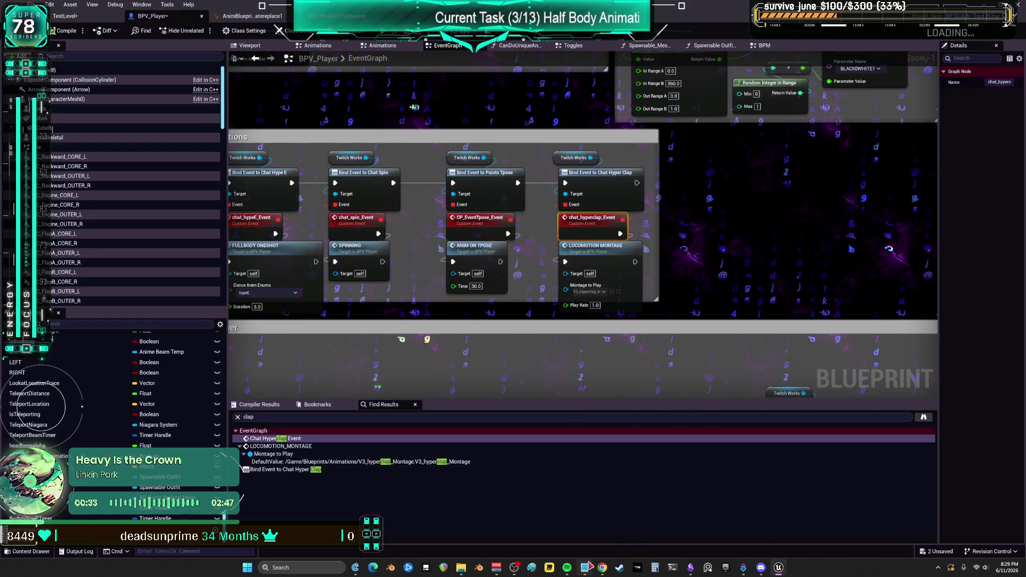
Step: Glance at the to-do notes, then open the LOCOMOTION_MONTAGE definition from the hyper clap call
click(584, 568)
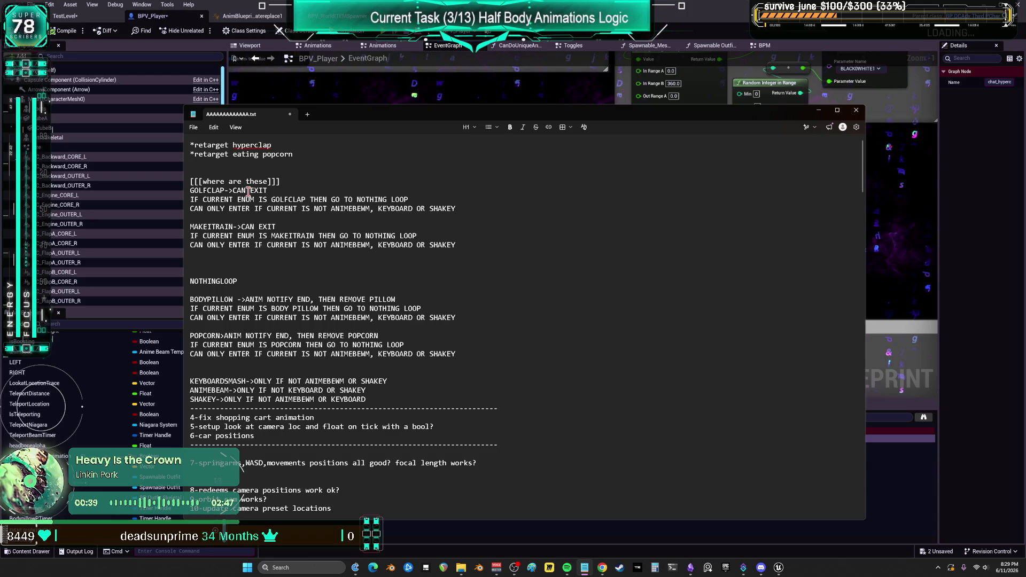
click(485, 94)
scroll(624, 193, down, 2)
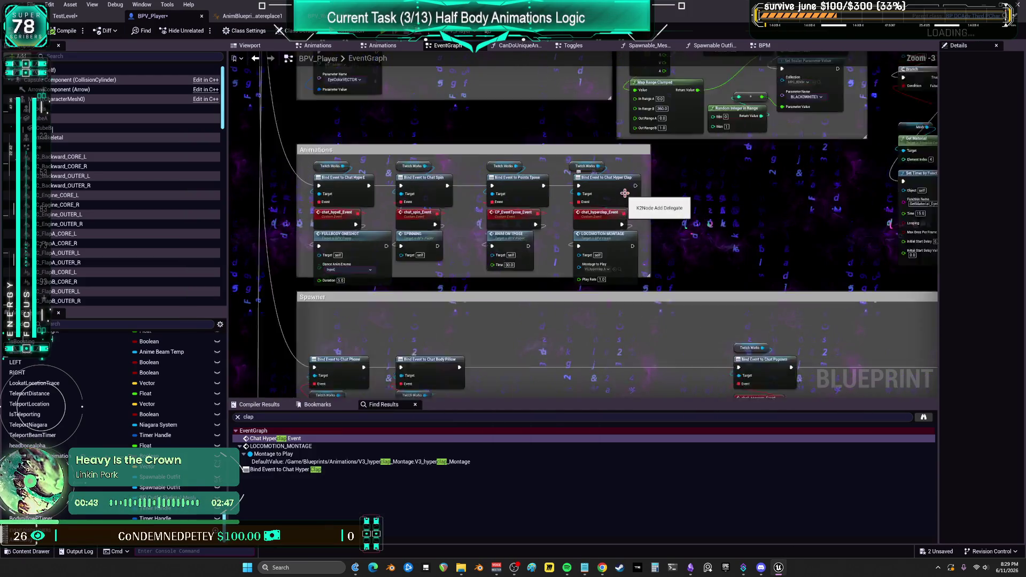
scroll(624, 193, up, 3)
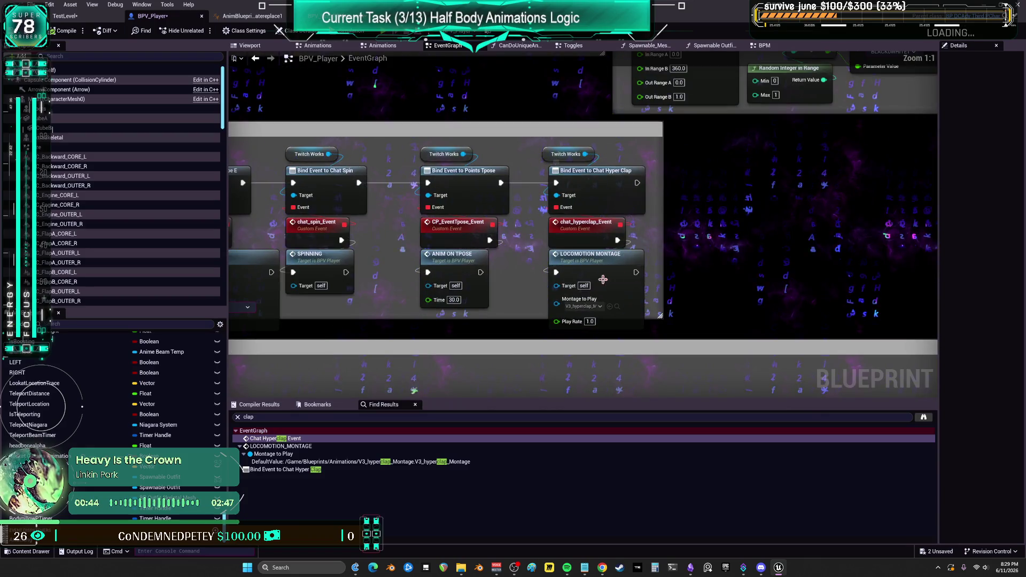
click(585, 256)
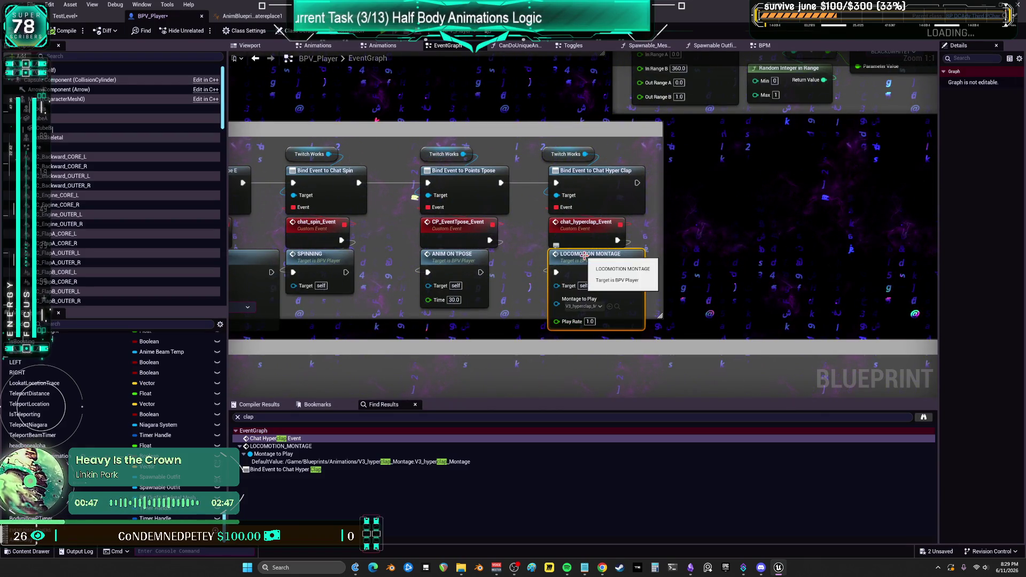
double_click(585, 256)
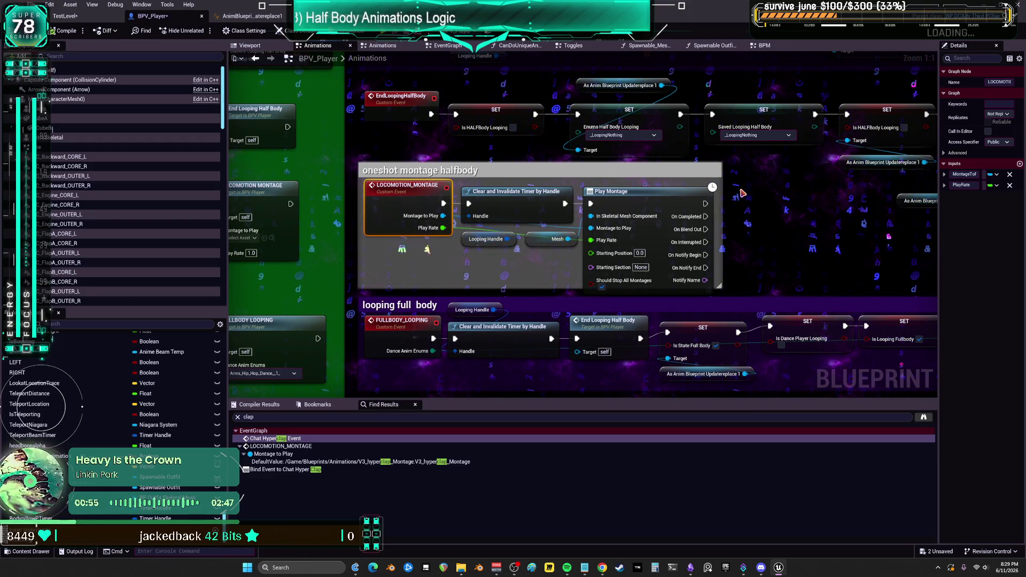
Step: Find all references to the LOCOMOTION_MONTAGE event and jump to its Streamdeck uses, including D0
click(464, 238)
scroll(376, 248, down, 8)
scroll(538, 214, up, 5)
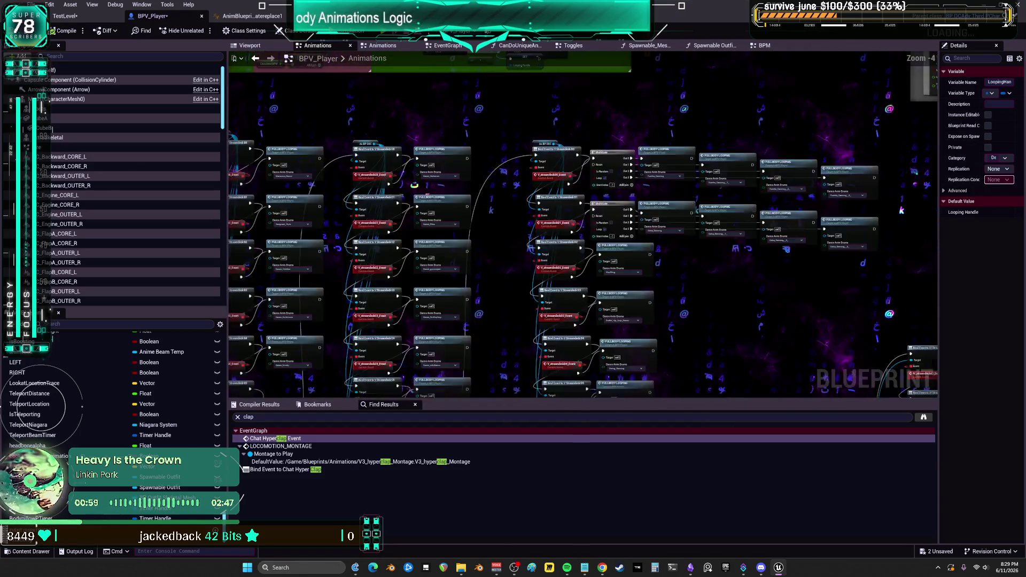
drag(539, 210, 521, 264)
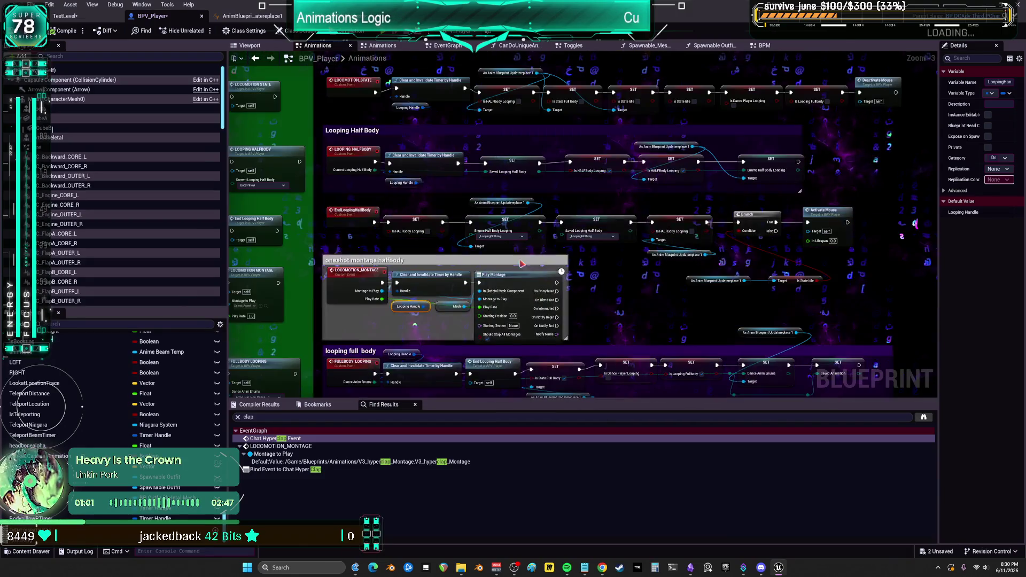
mouse_move(452, 126)
mouse_down()
mouse_move(460, 225)
mouse_move(459, 207)
mouse_up()
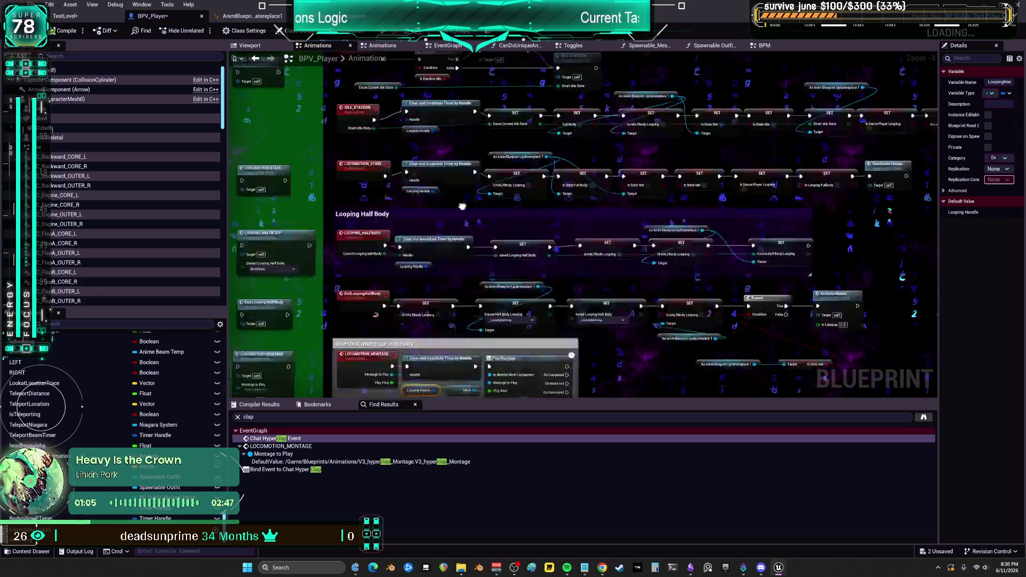
scroll(373, 210, up, 3)
right_click(373, 210)
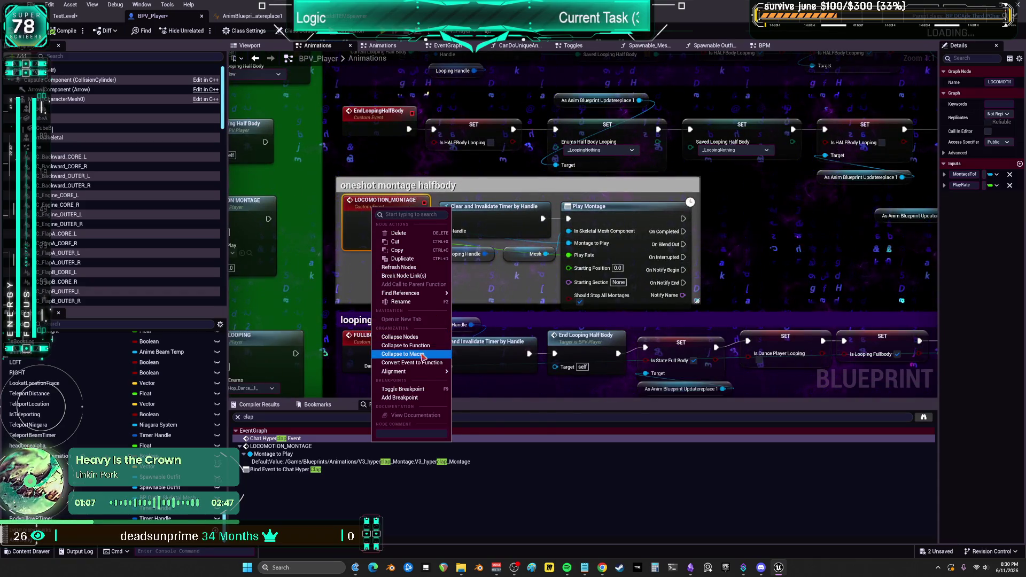
click(512, 380)
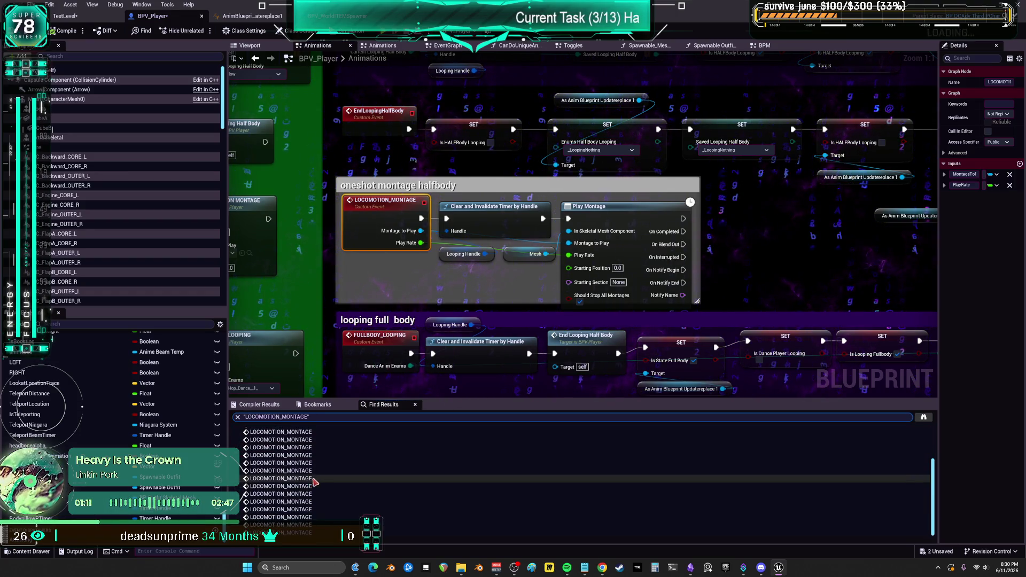
click(300, 526)
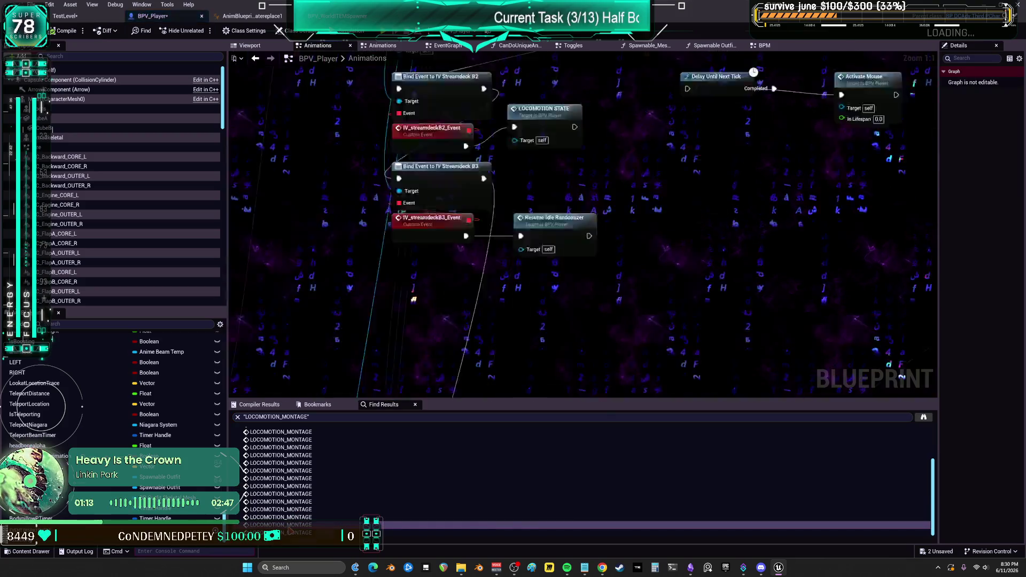
click(283, 487)
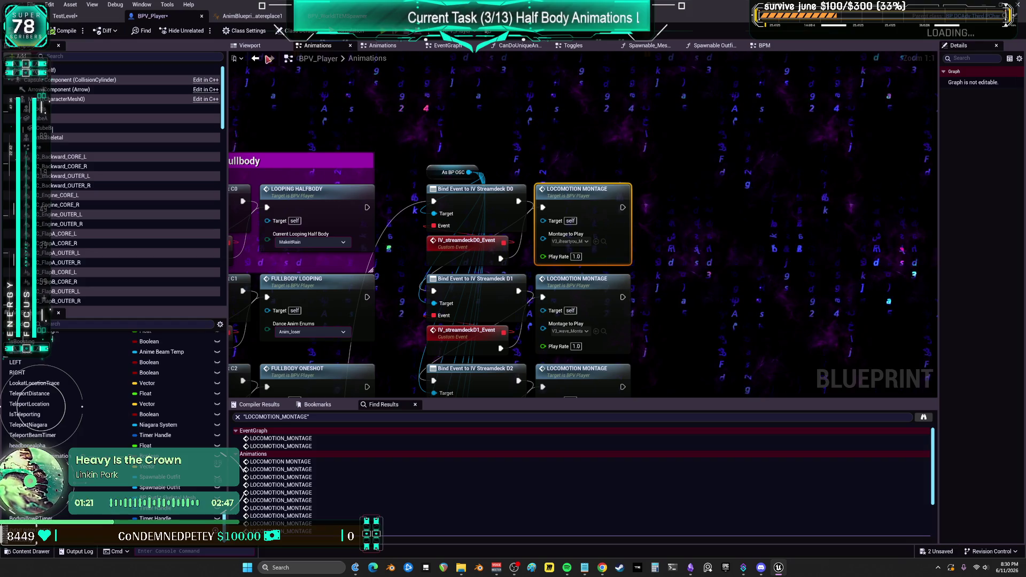
Step: Step back to the hyper clap call, reopen the LOCOMOTION_MONTAGE definition, then return to TestLevel
click(256, 59)
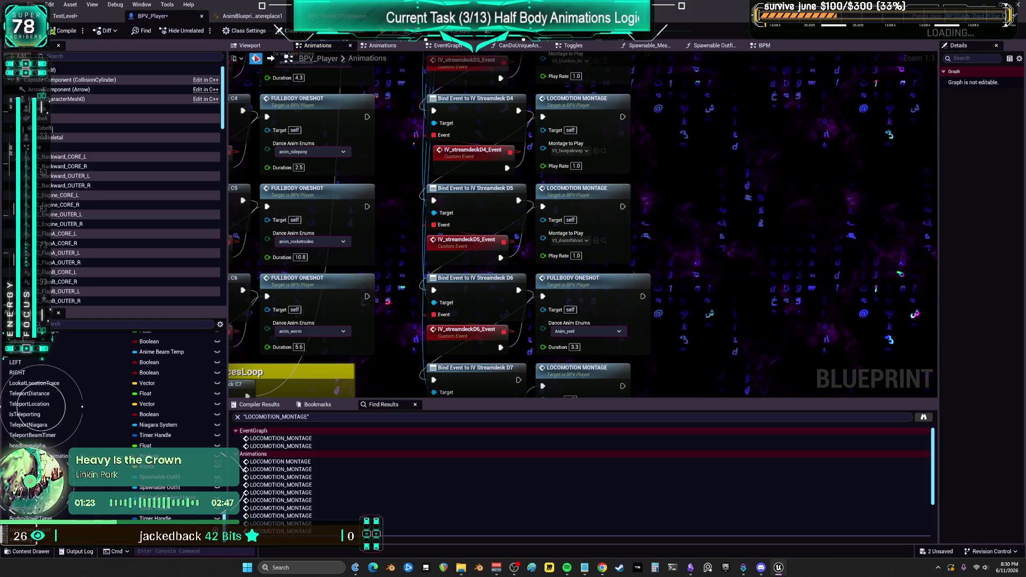
click(256, 59)
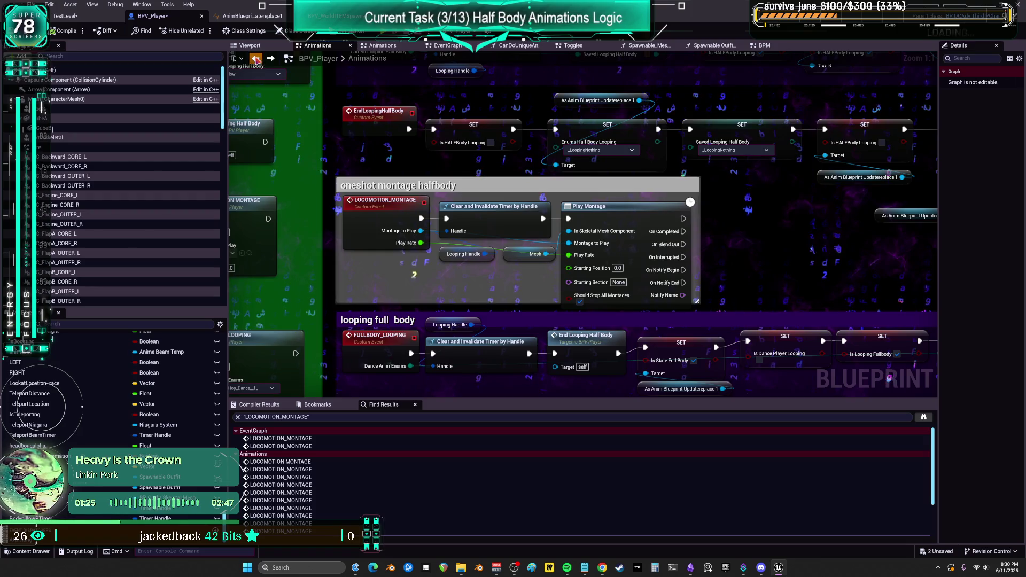
click(256, 58)
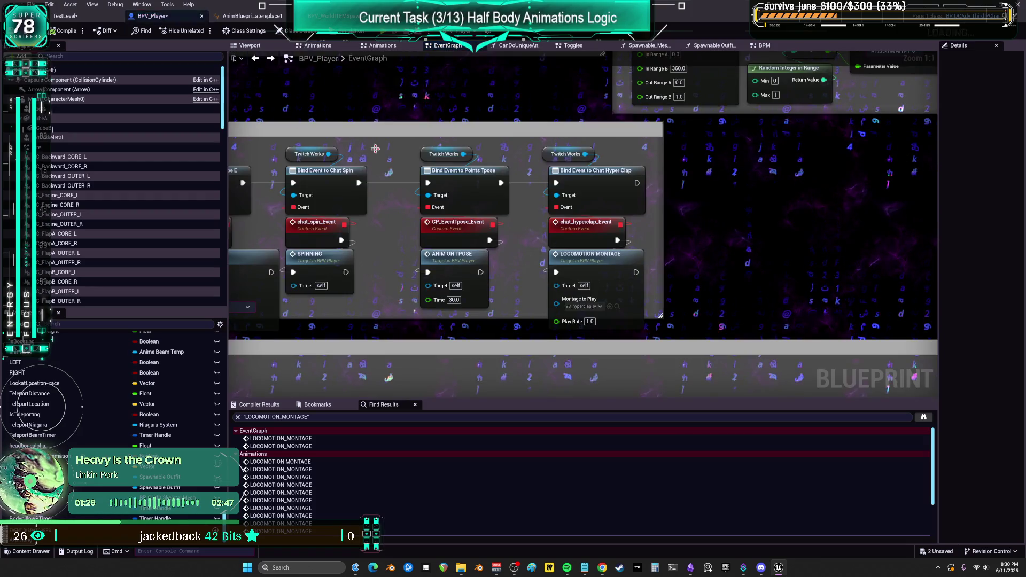
click(582, 269)
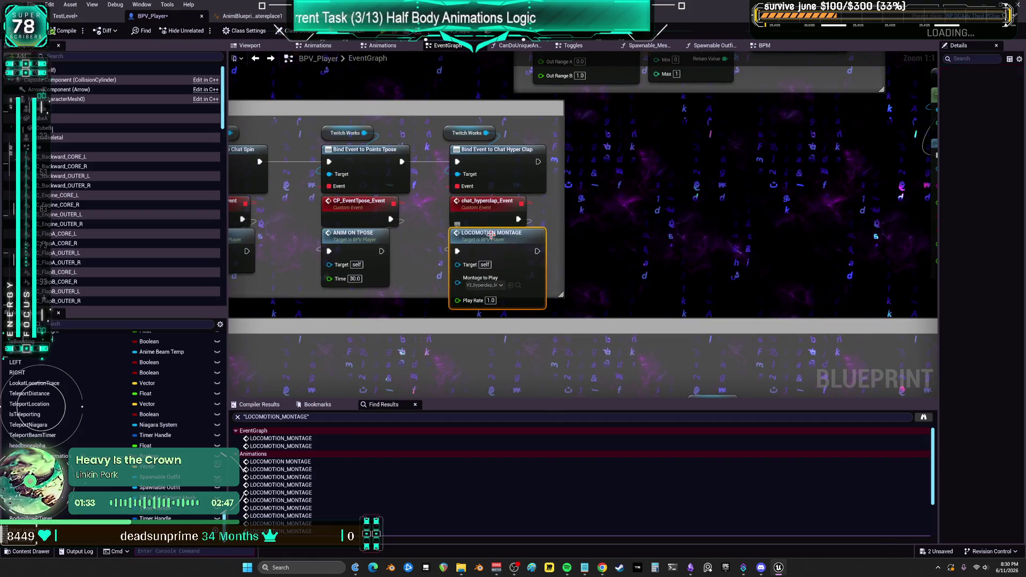
double_click(491, 234)
drag(816, 184, 558, 172)
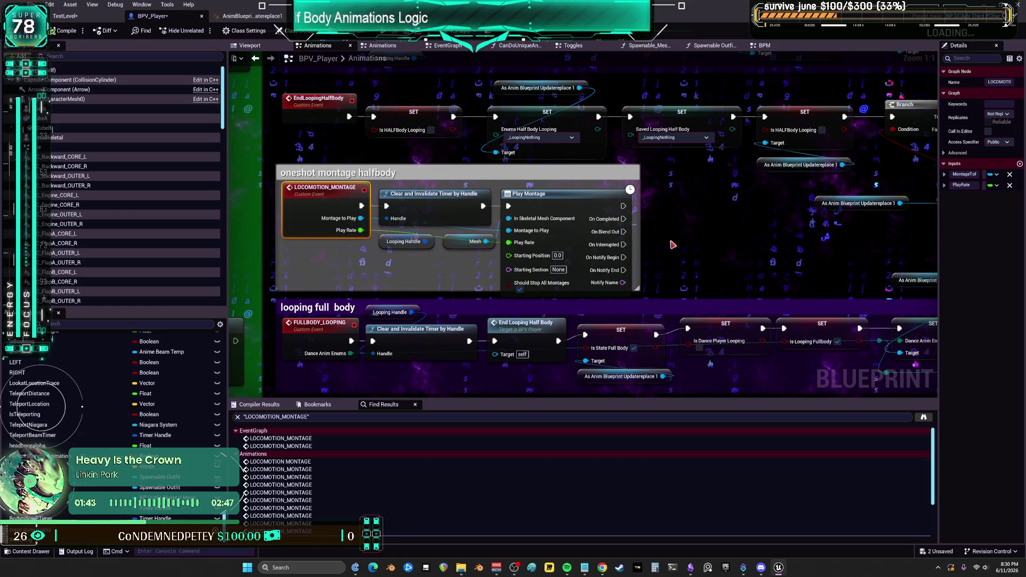
click(99, 22)
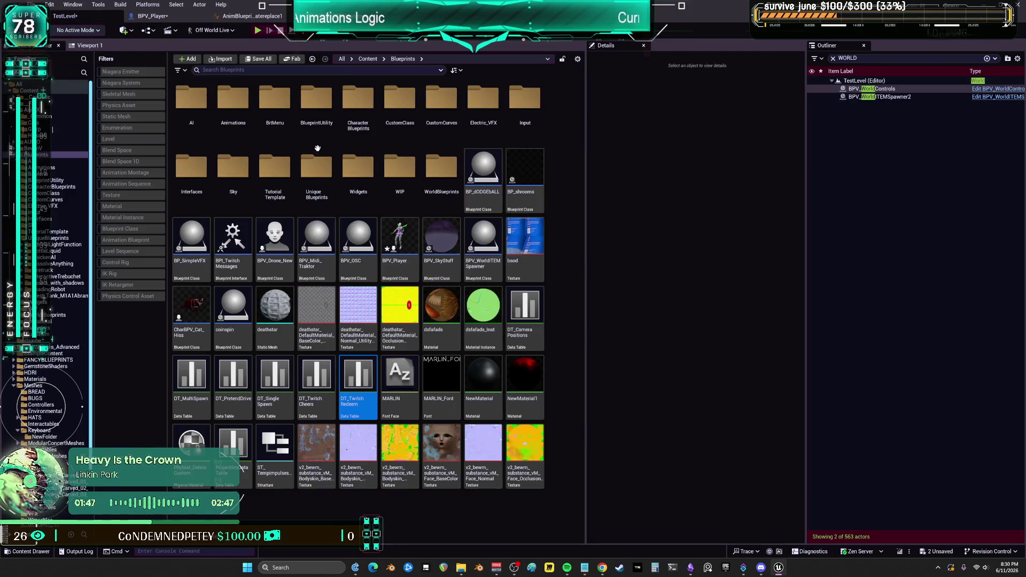
Step: Check the AnimGraph, pan BPV_Player's Animations graph to the Redeem Animations and Twitch Rewards groups, then show Notepad
click(153, 18)
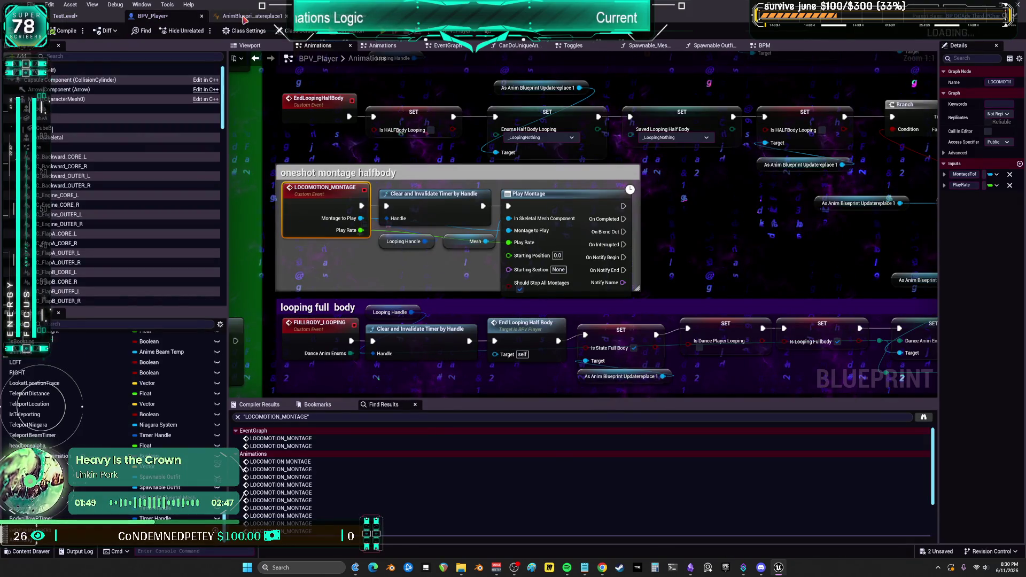
click(245, 15)
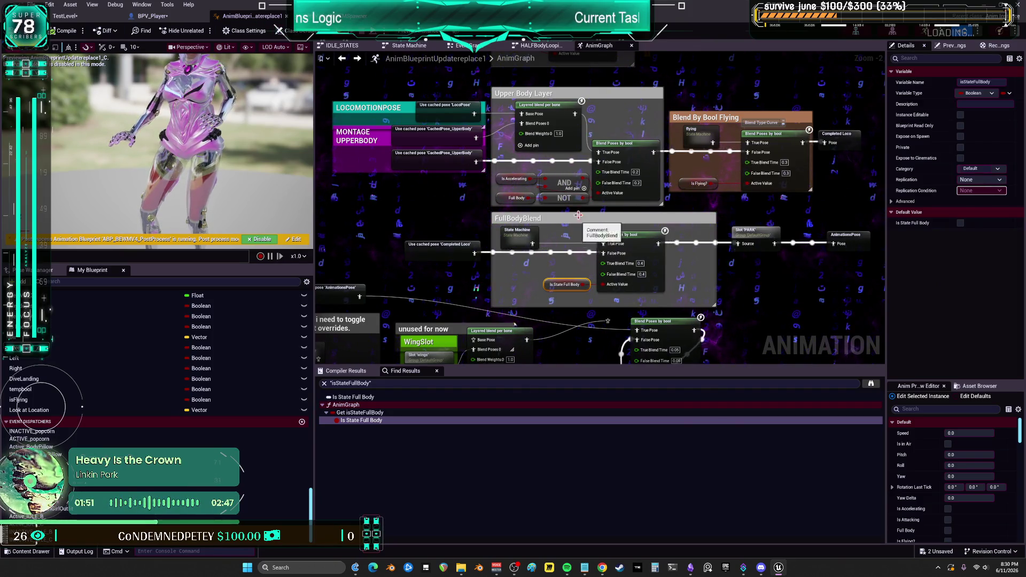
click(588, 568)
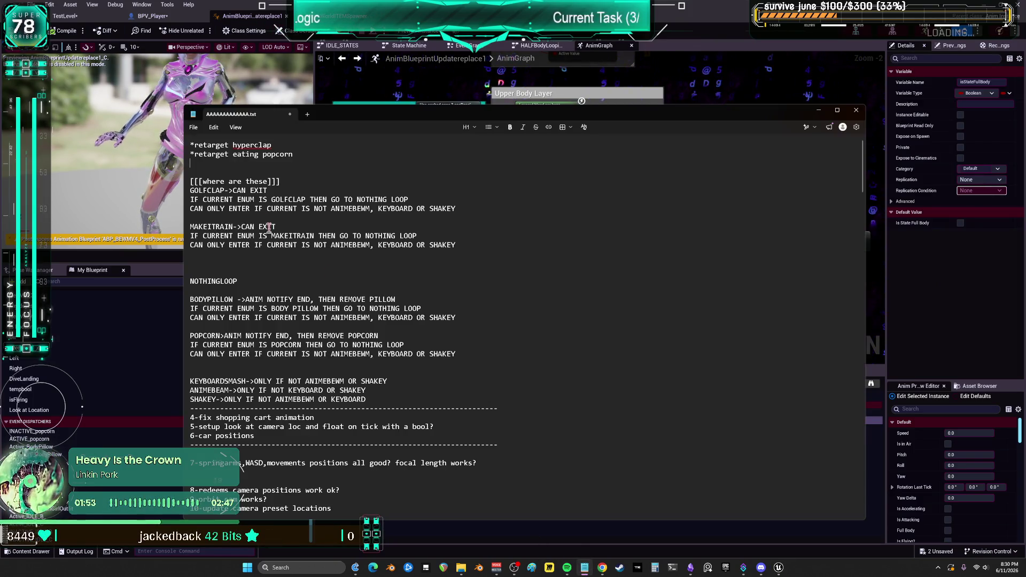
click(414, 72)
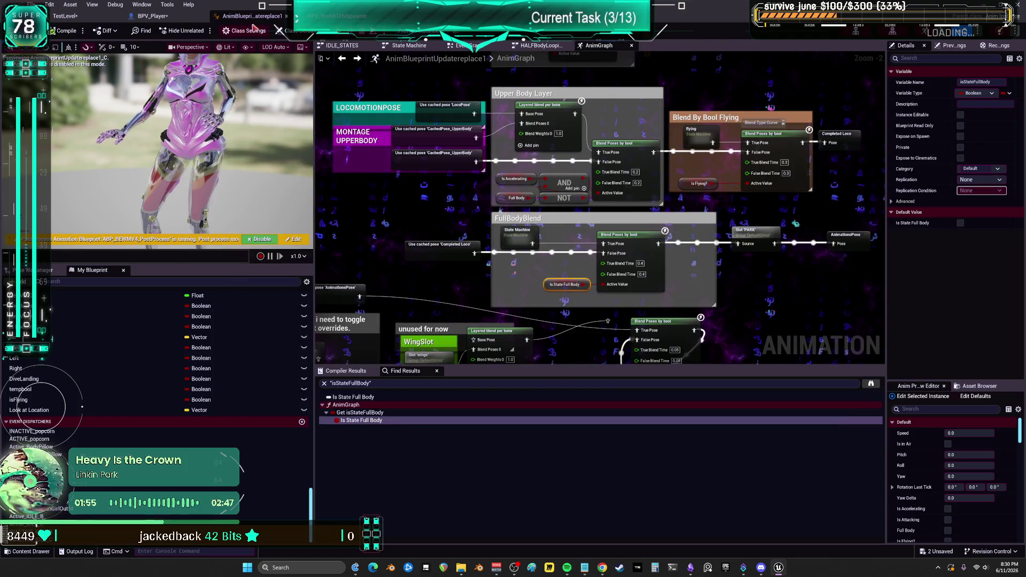
click(175, 21)
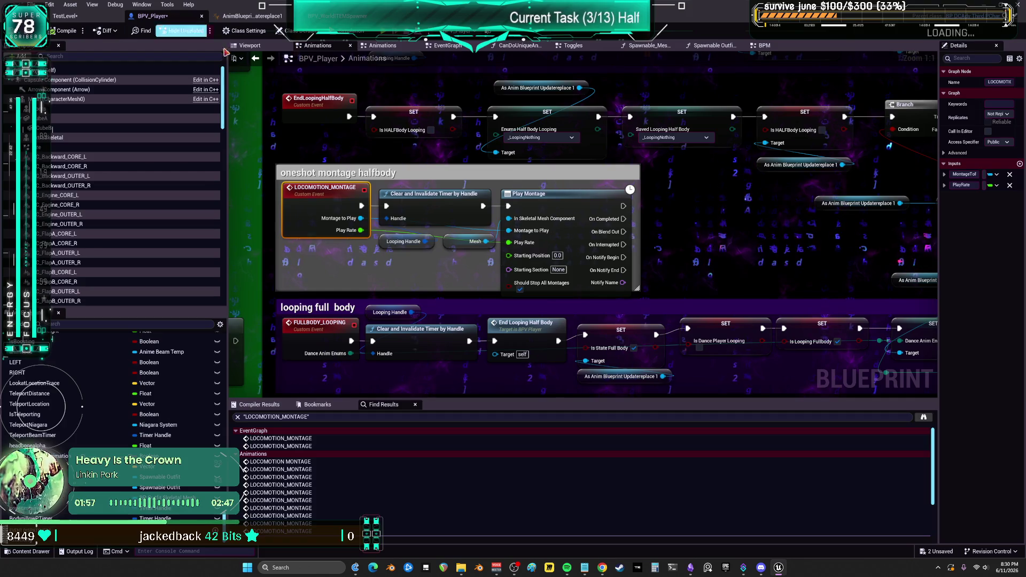
scroll(684, 273, down, 4)
mouse_move(684, 273)
mouse_down()
mouse_move(468, 198)
mouse_move(720, 201)
mouse_up()
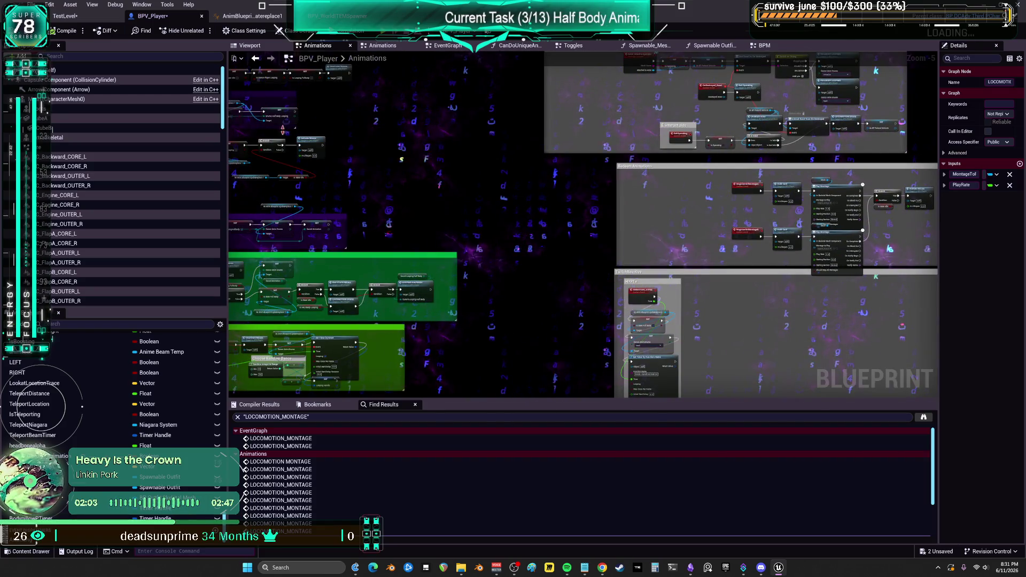
click(584, 568)
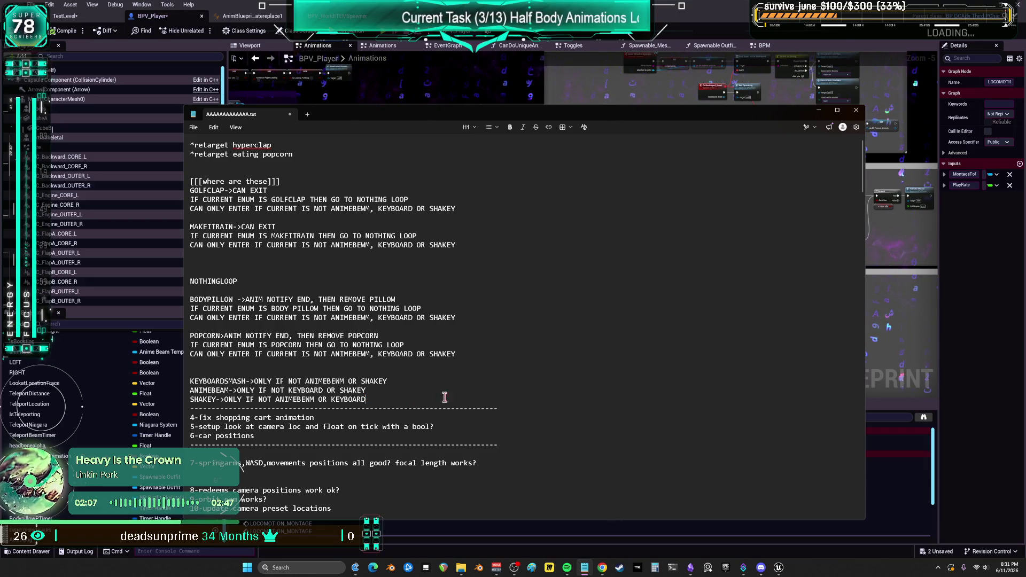
Step: Delete the old enum exit-condition notes and move 'shopping cart animation' under the retarget items
mouse_move(384, 400)
mouse_down()
mouse_move(191, 377)
mouse_move(283, 287)
mouse_move(190, 181)
mouse_up()
key(BackSpace)
key(BackSpace)
key(BackSpace)
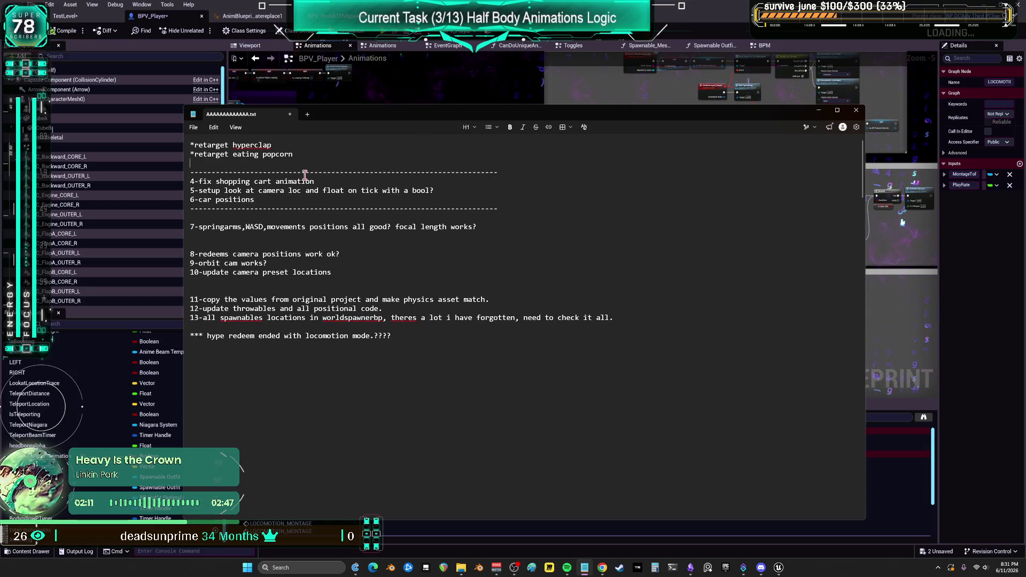
drag(320, 183, 216, 182)
key(ctrl+c)
click(222, 159)
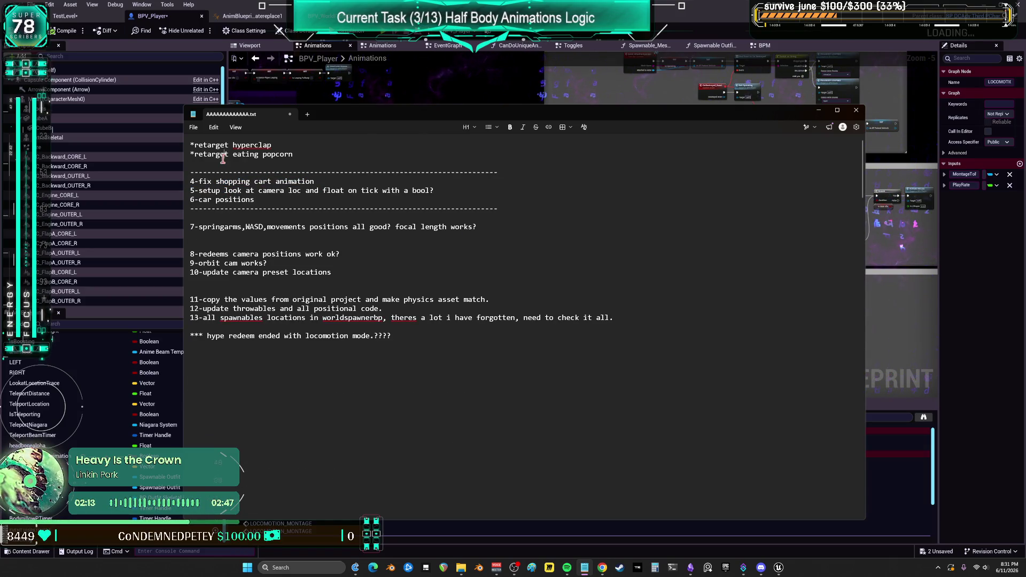
key(ctrl+v)
key(Return)
key(Return)
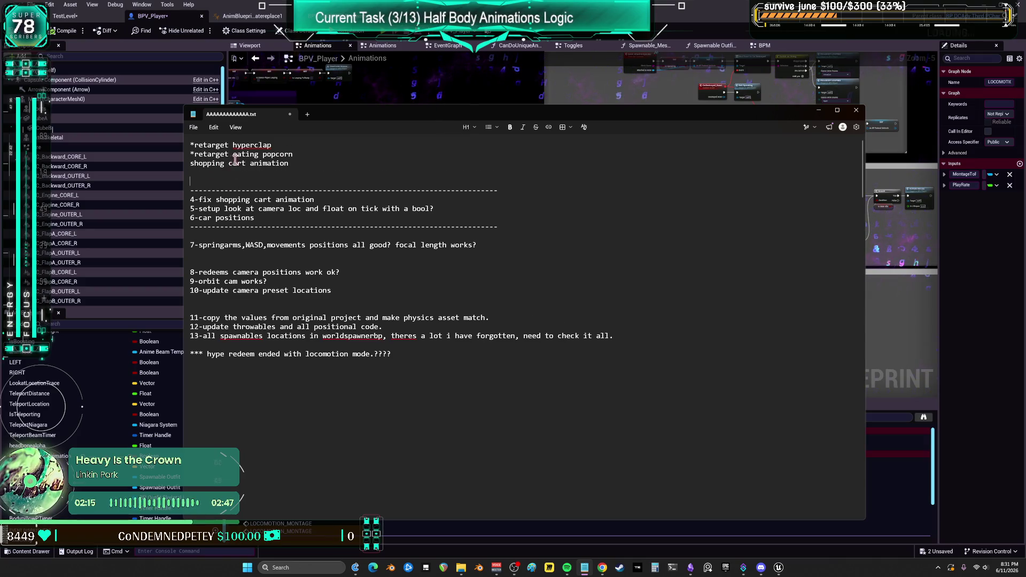
key(Return)
key(Return)
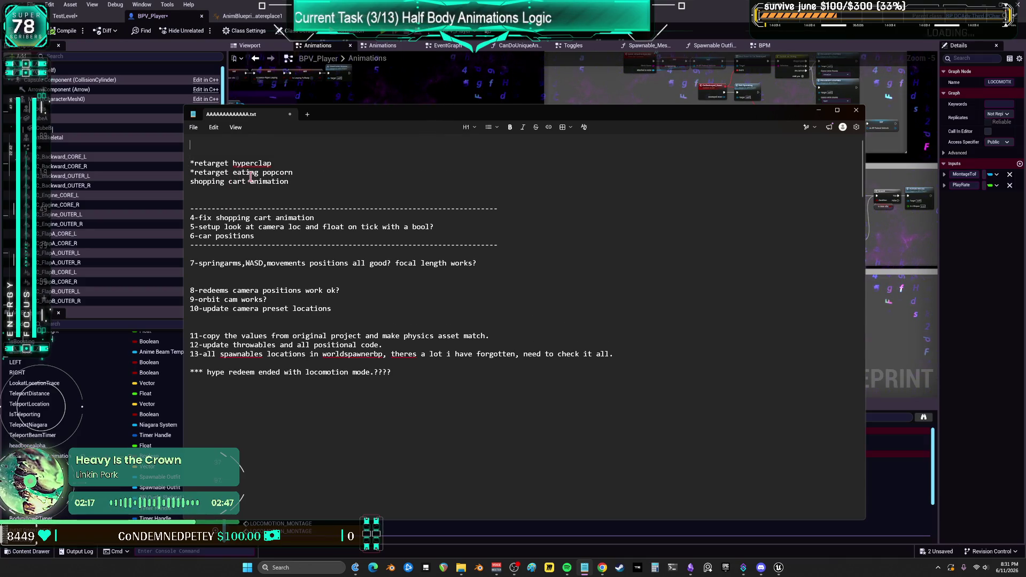
text(retarget )
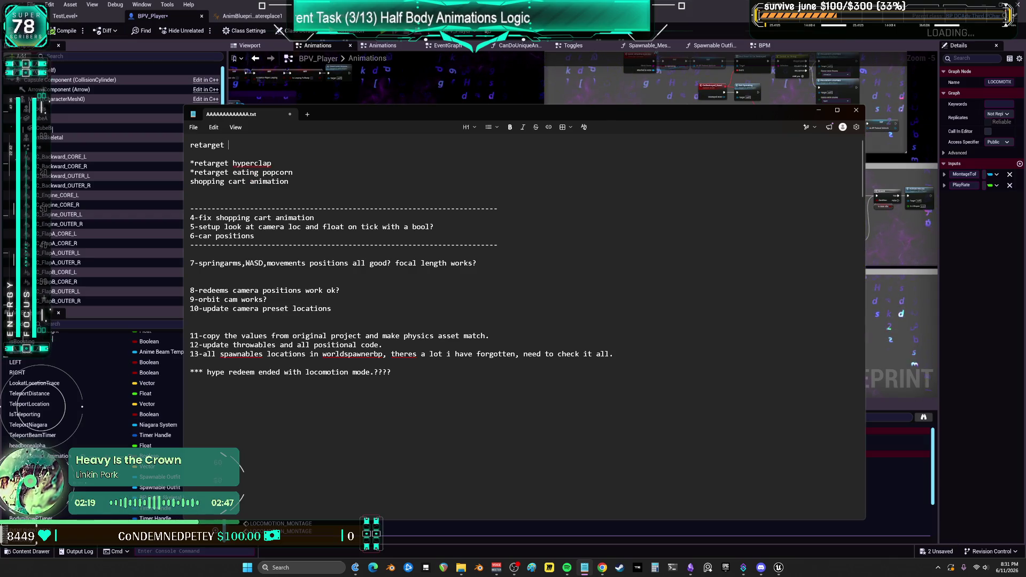
text(all montagee)
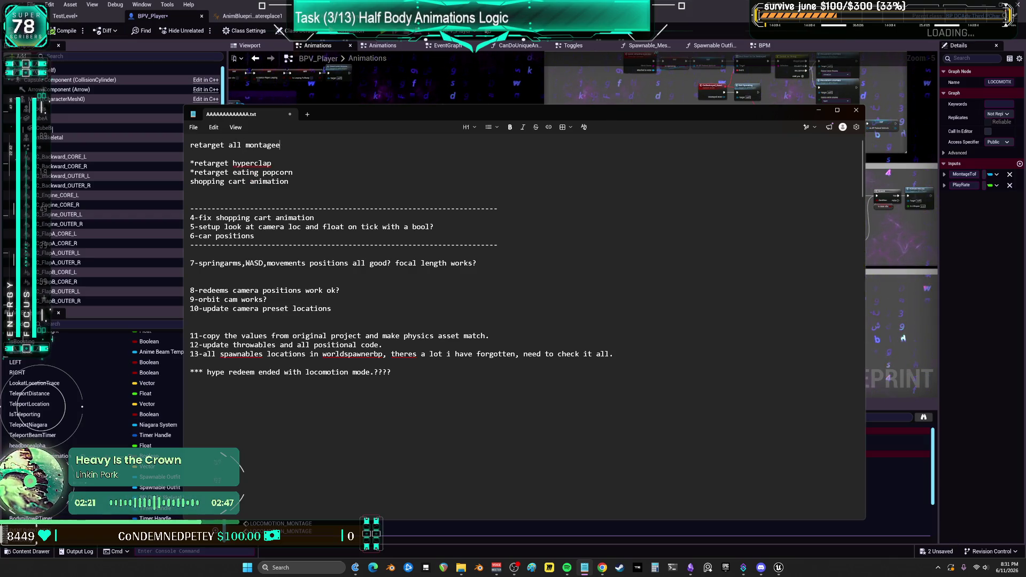
text(ss they were not in the anim )
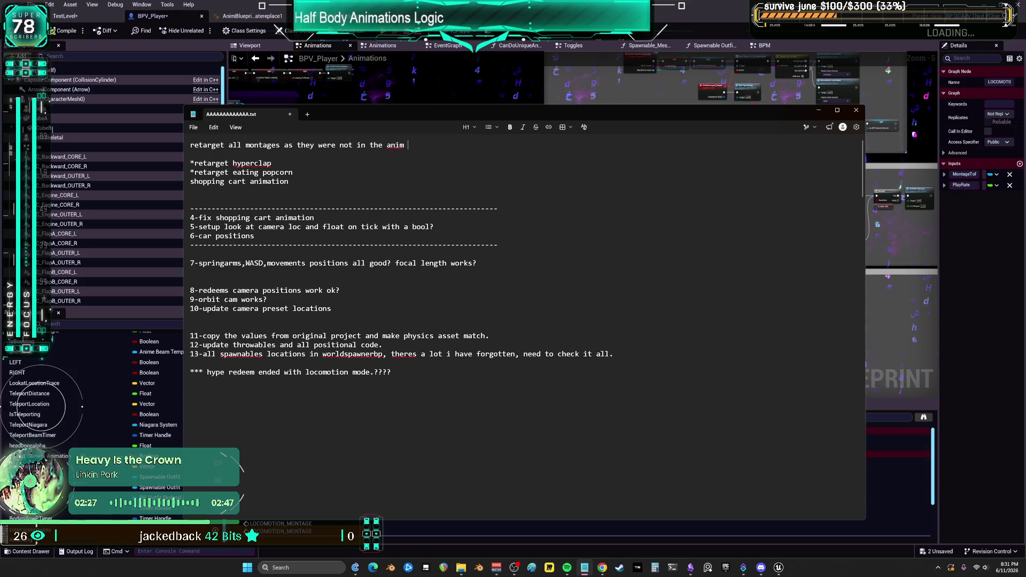
text(bp retar)
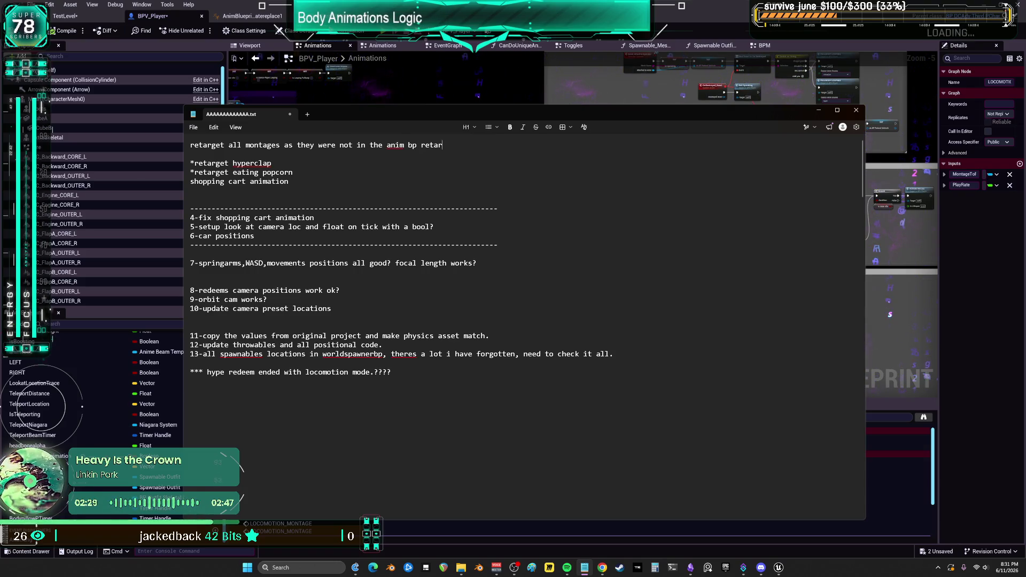
text(get update.)
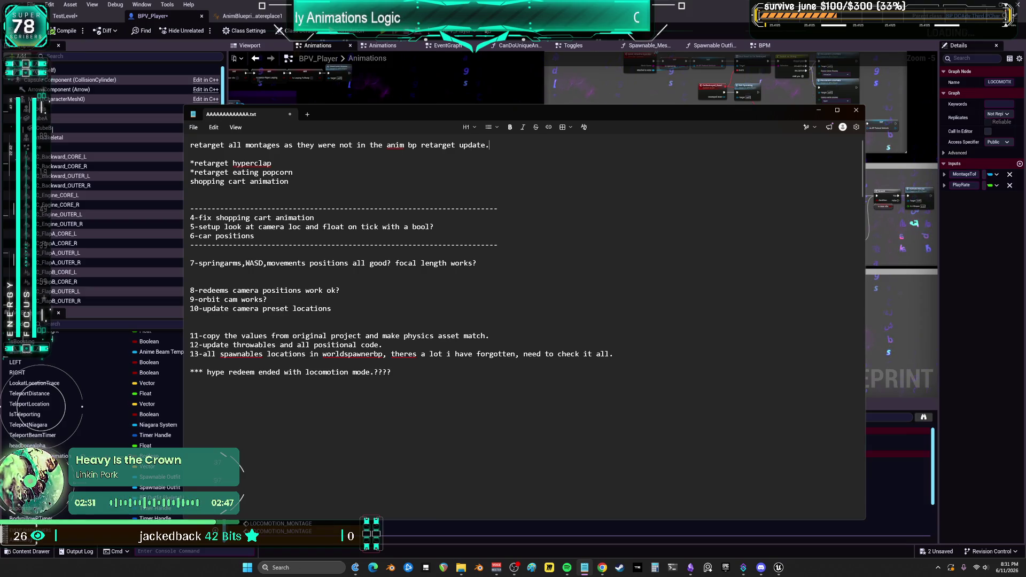
click(301, 174)
key(Return)
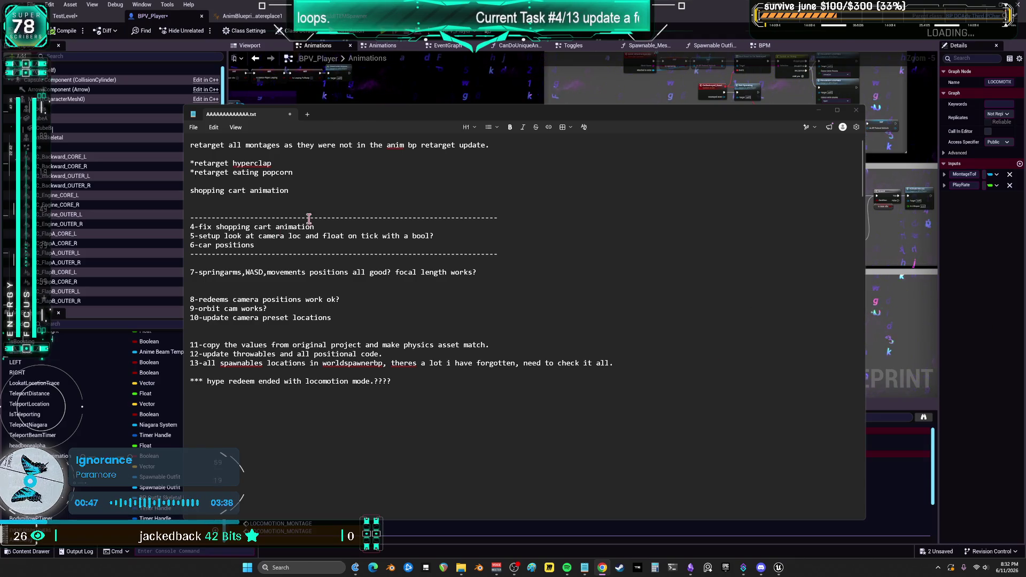
Step: Replace 'fix' in task 4 with 'shopping cart animation' and add a 'montage animations' line beneath
click(350, 225)
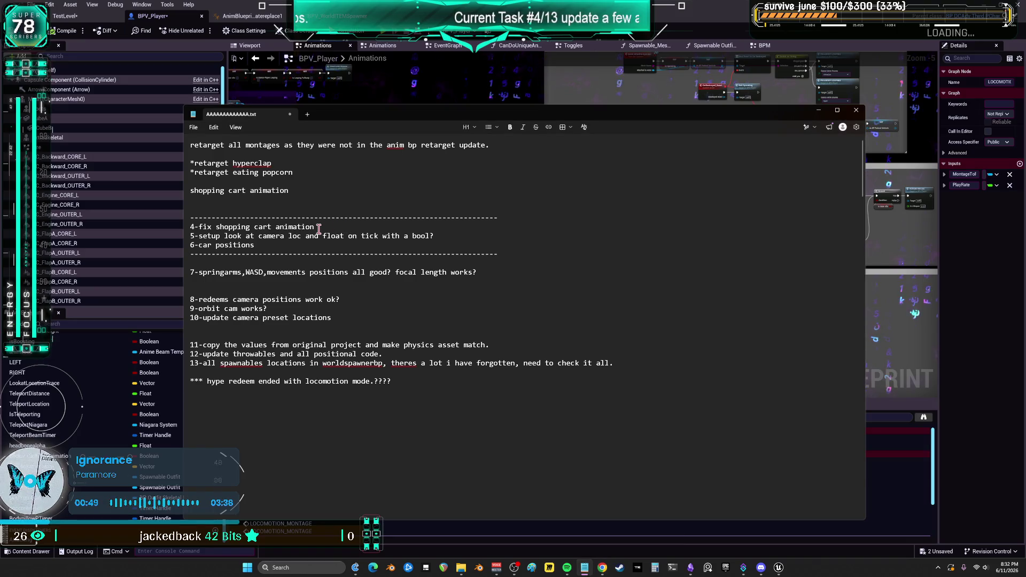
key(Return)
key(Return)
key(Return)
drag(315, 231, 199, 228)
click(229, 233)
key(BackSpace)
click(302, 227)
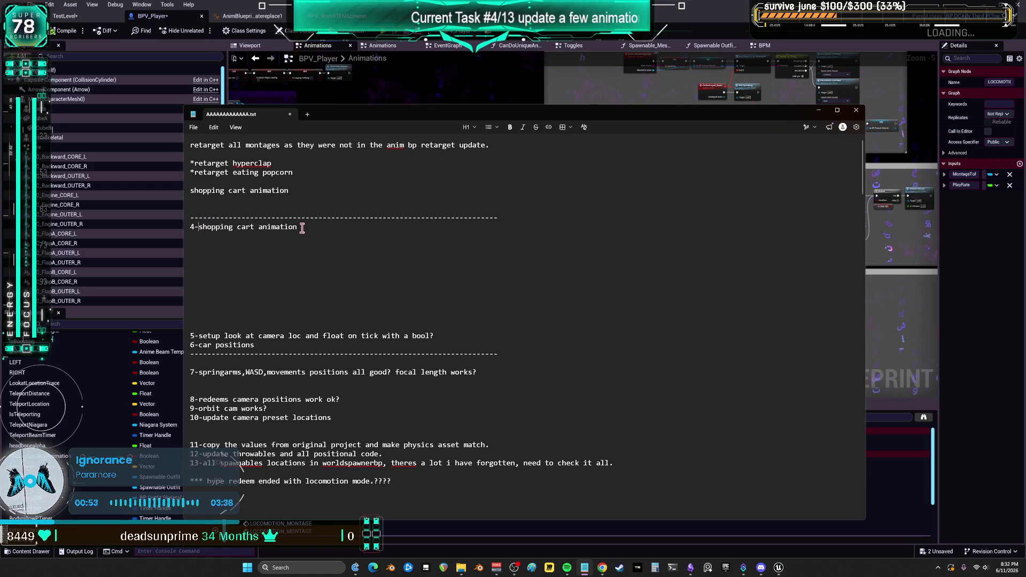
key(Return)
text(montage animations)
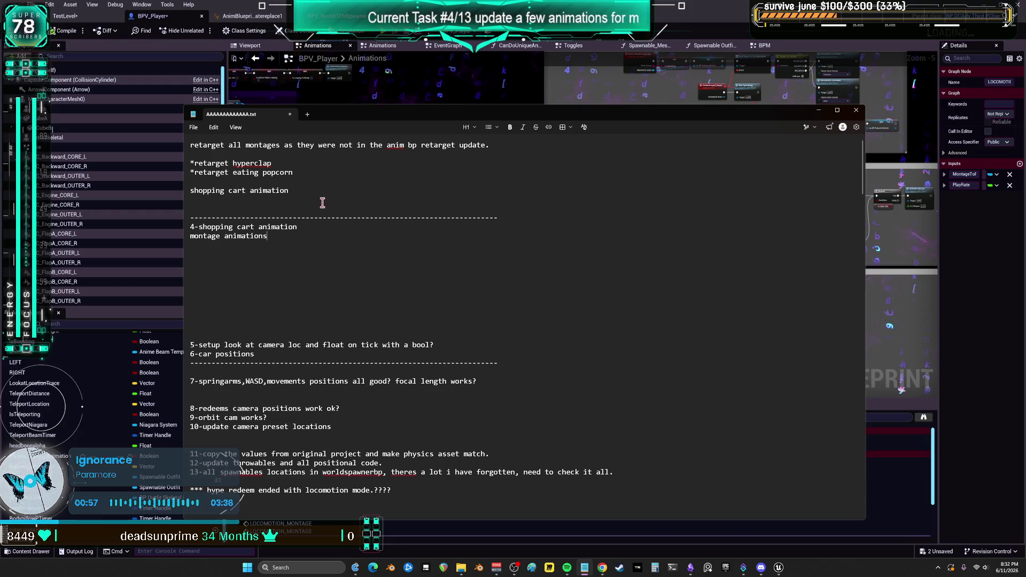
Step: Remove the old retarget notes and blank lines, add a '-------------------' separator, and Save All in Unreal
click(335, 190)
key(ctrl+shift+Home)
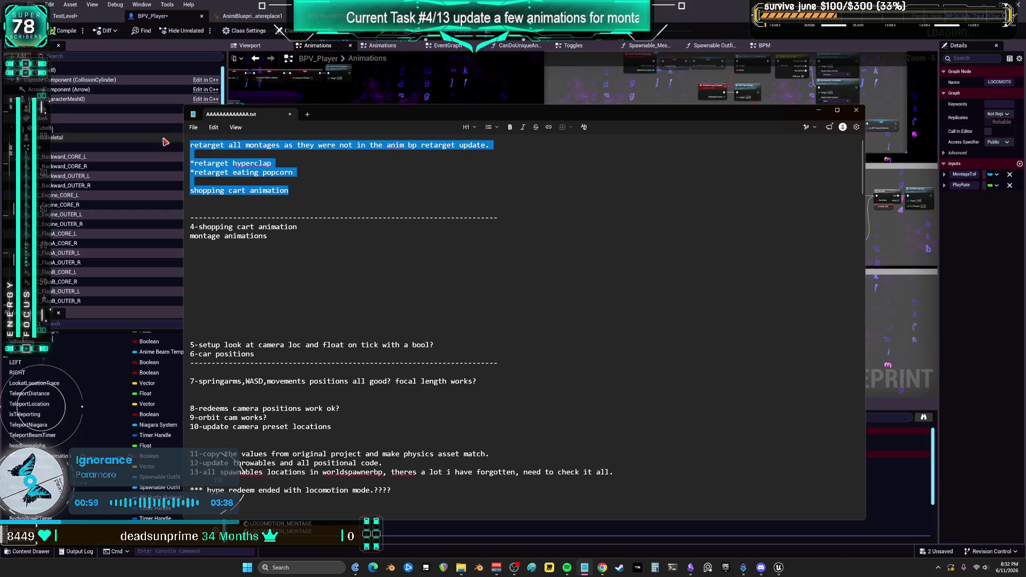
key(BackSpace)
click(288, 276)
key(BackSpace)
key(BackSpace)
click(262, 160)
key(BackSpace)
key(BackSpace)
key(BackSpace)
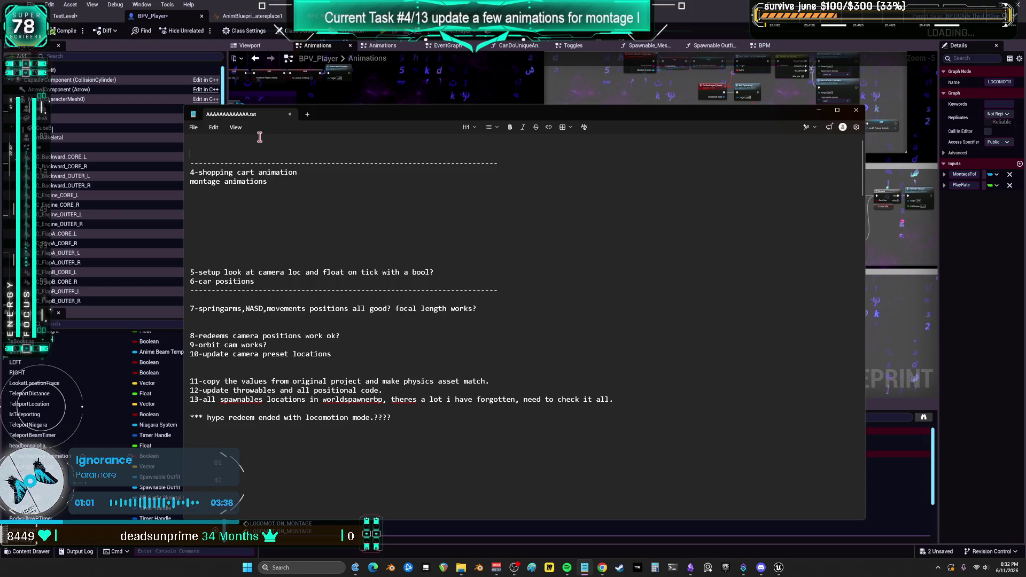
click(253, 178)
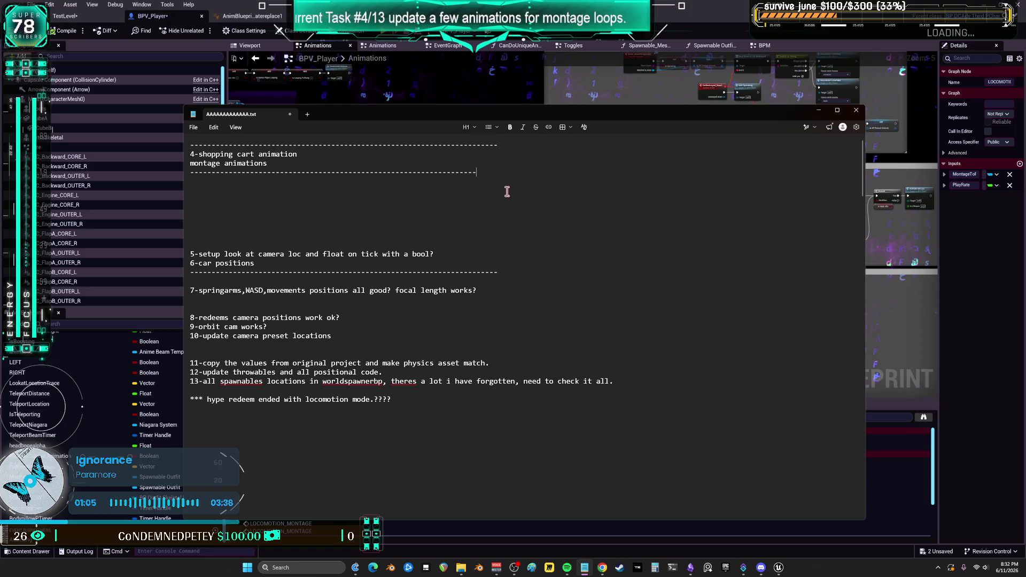
text(-------------------)
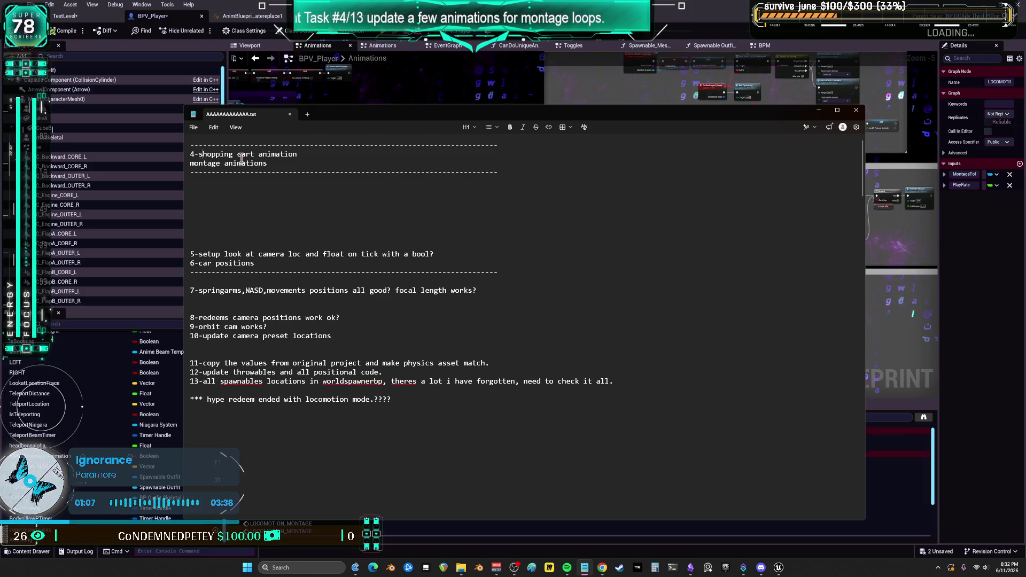
key(Return)
key(Return)
key(Return)
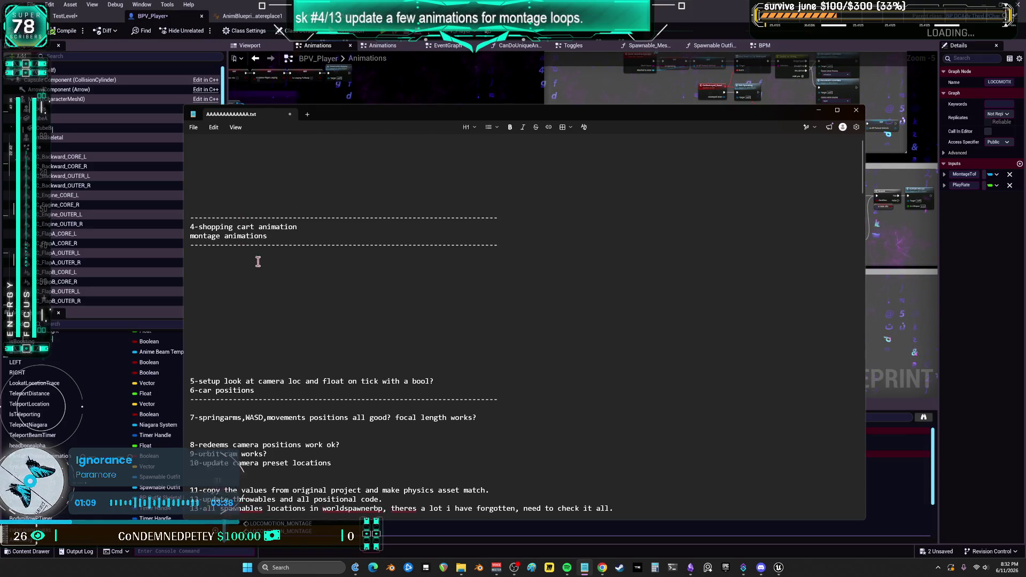
key(Return)
key(Return)
key(Return)
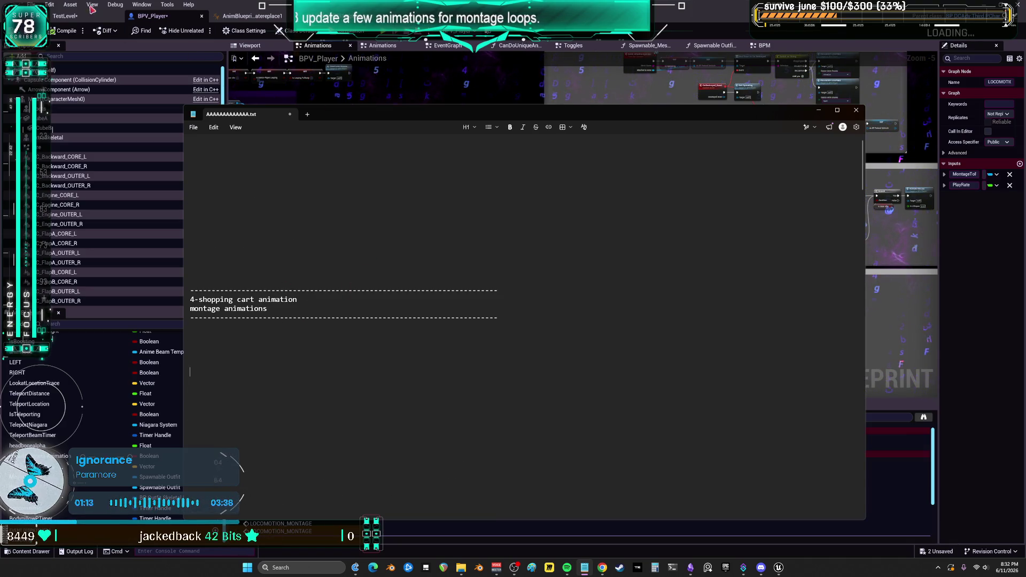
click(32, 4)
click(59, 62)
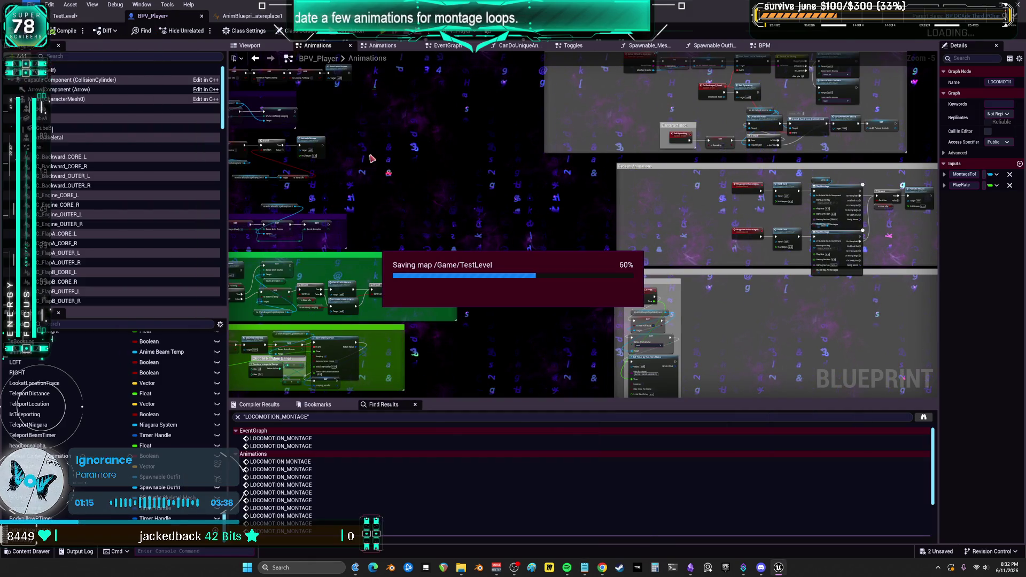
click(249, 45)
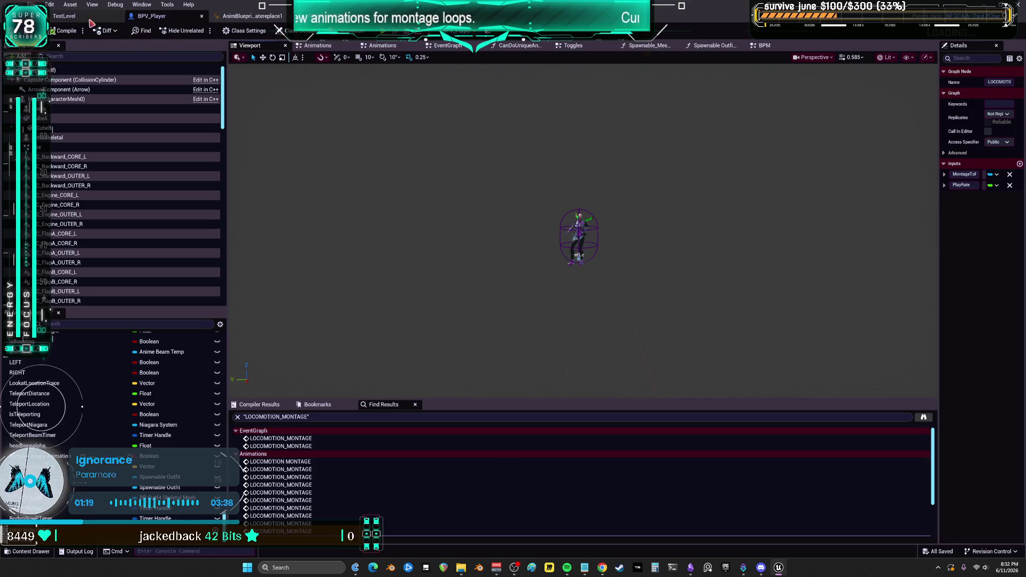
click(202, 16)
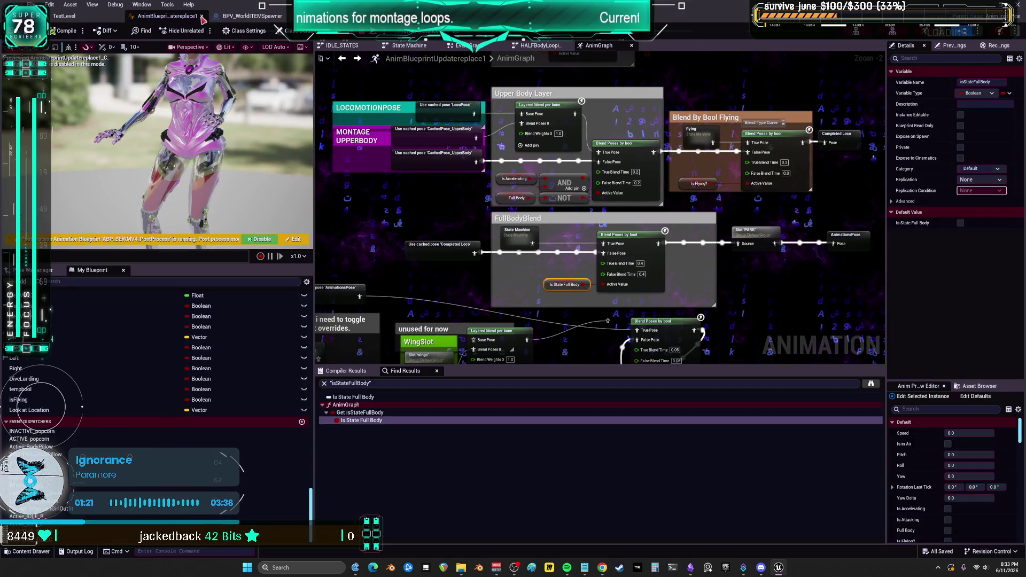
click(202, 17)
click(204, 17)
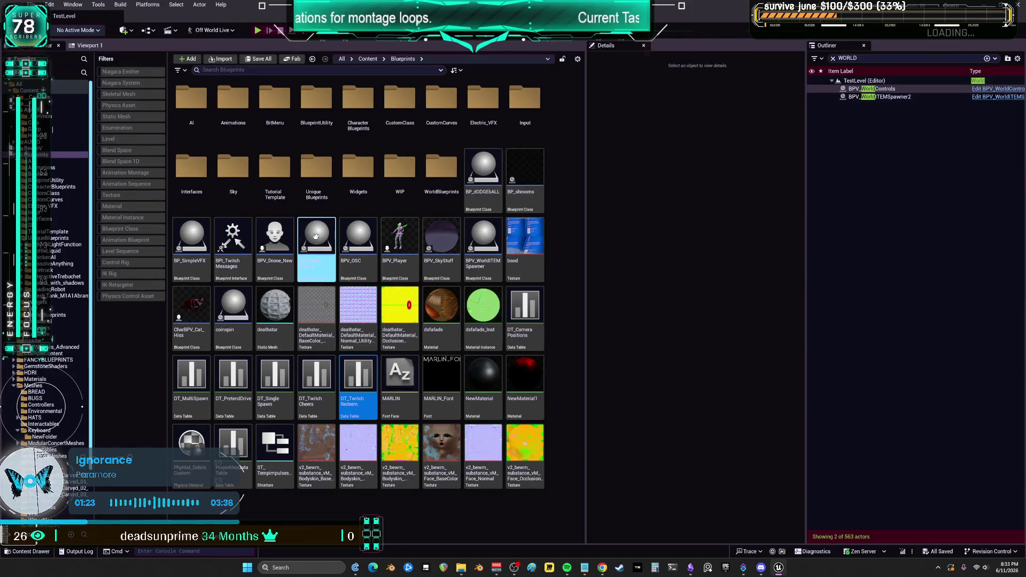
click(49, 91)
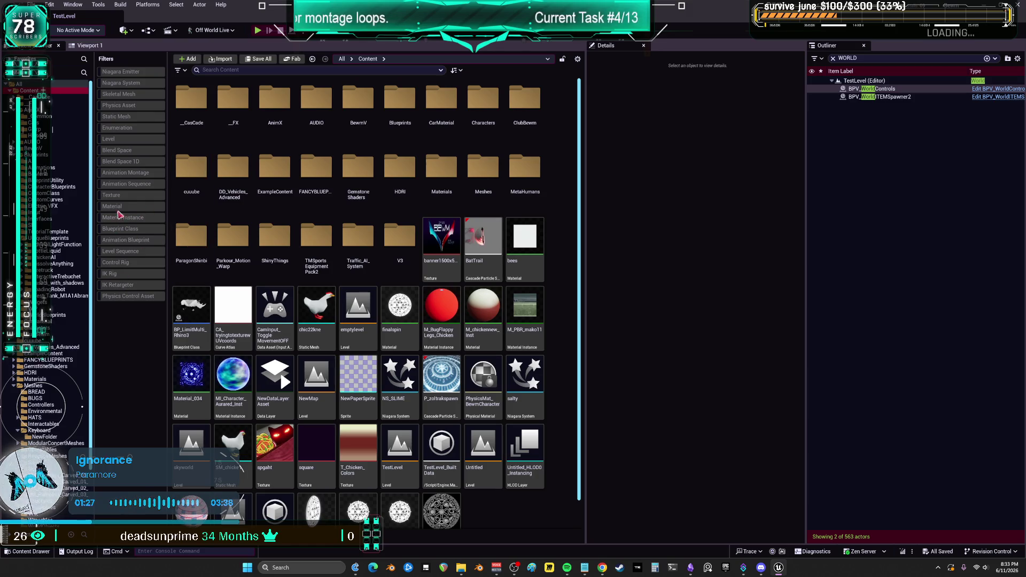
click(131, 174)
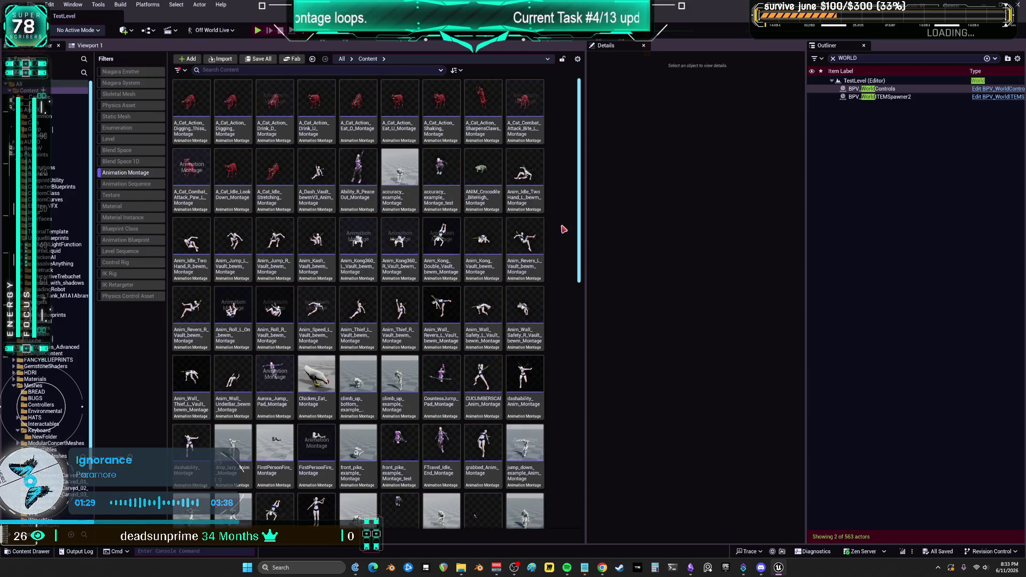
drag(585, 197, 594, 511)
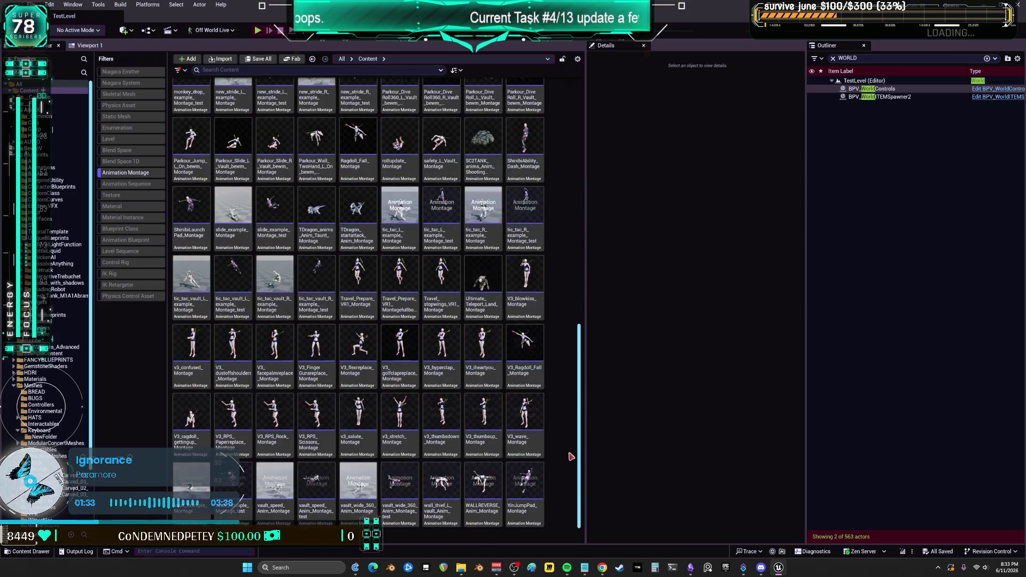
mouse_move(441, 423)
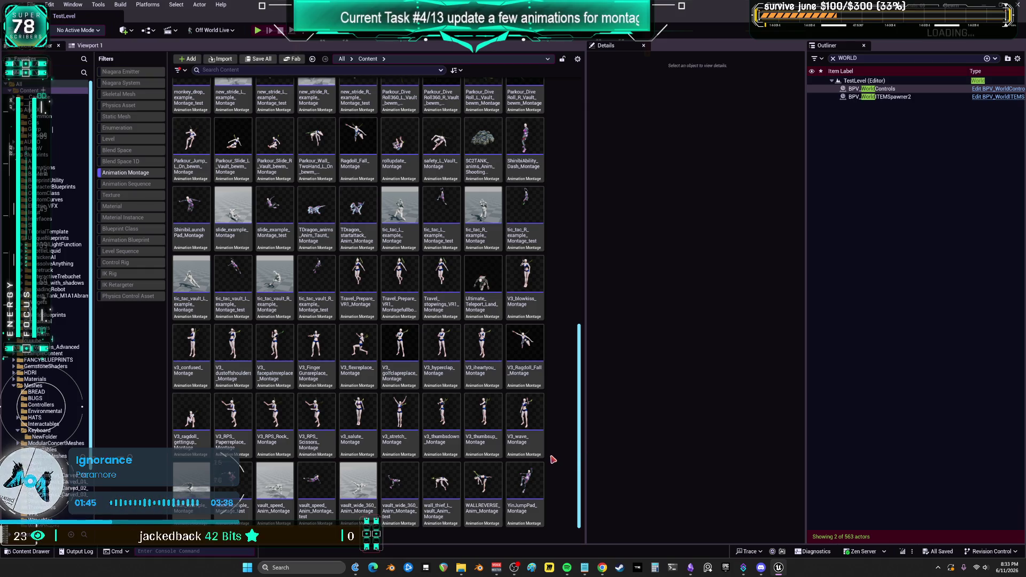
scroll(534, 310, up, 10)
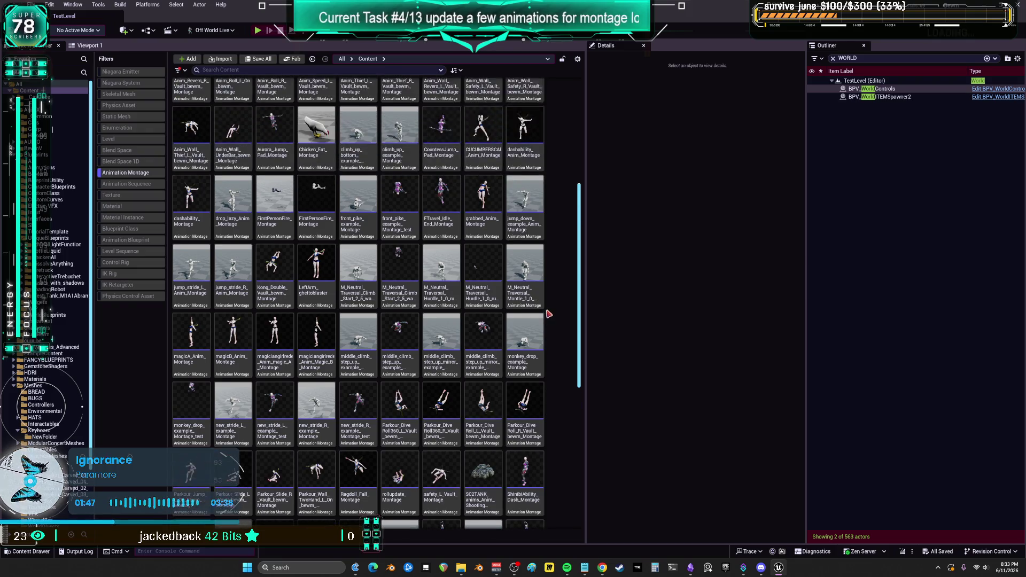
scroll(545, 314, up, 6)
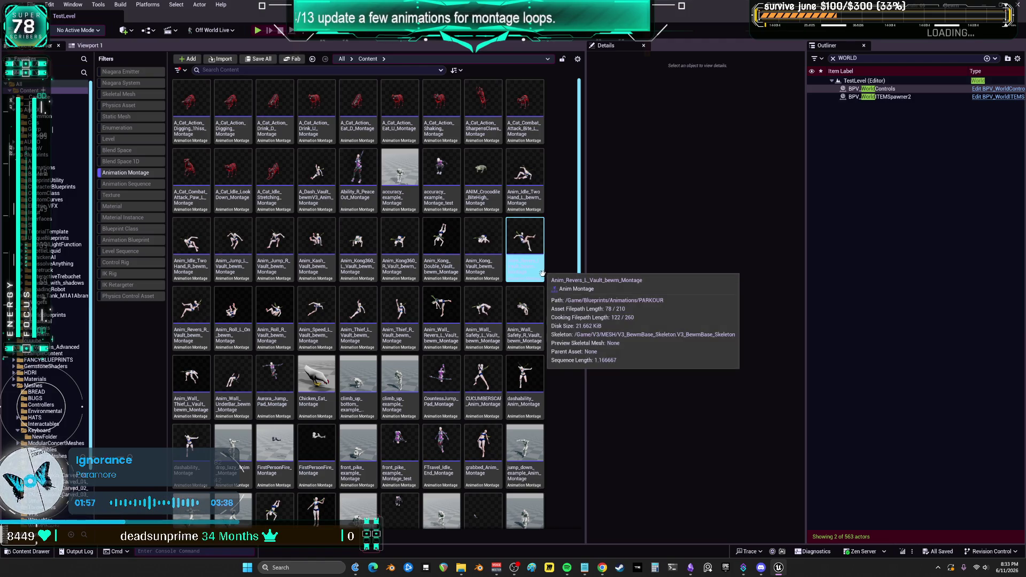
scroll(540, 292, down, 2)
scroll(541, 291, down, 5)
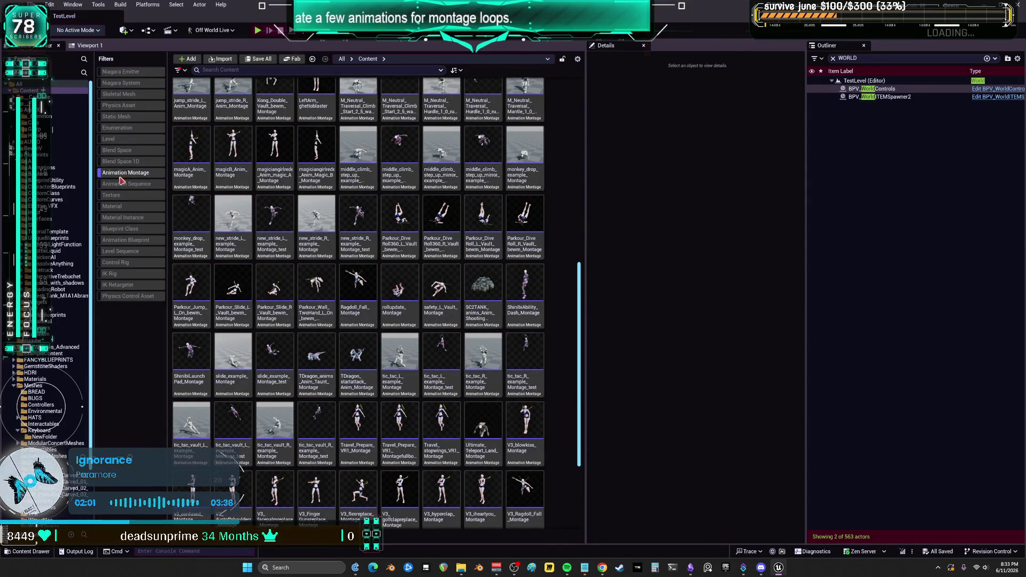
click(882, 59)
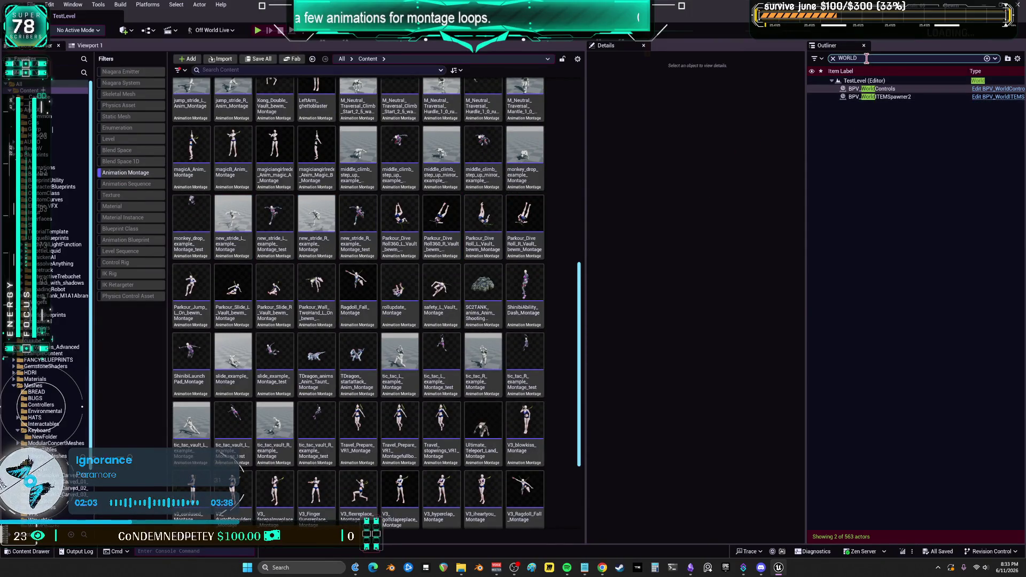
Step: Search BPV_Player for 'playmontage', scroll the results, and jump to the V3_hyperclap_Montage node
text(player)
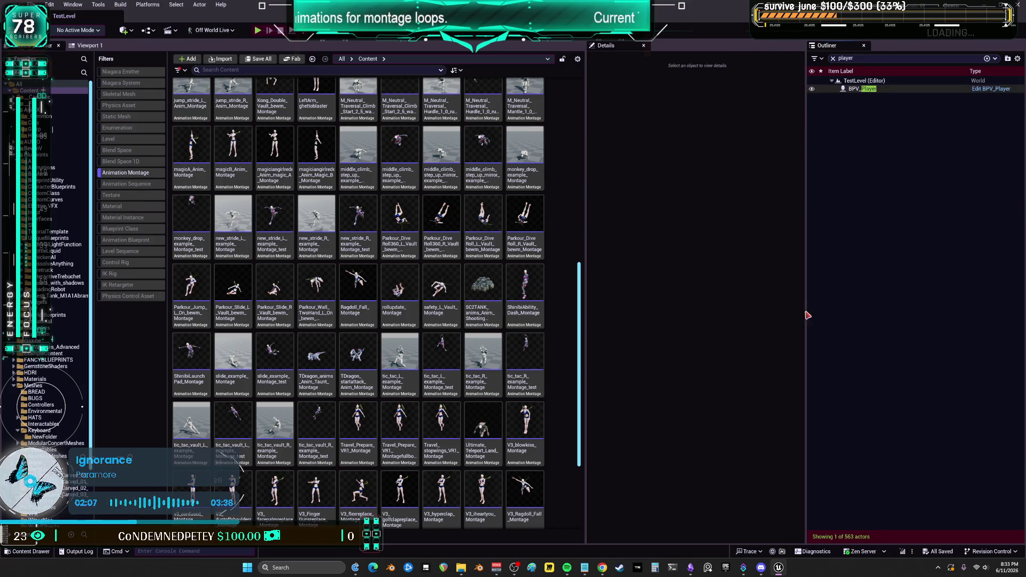
text(montage)
key(Return)
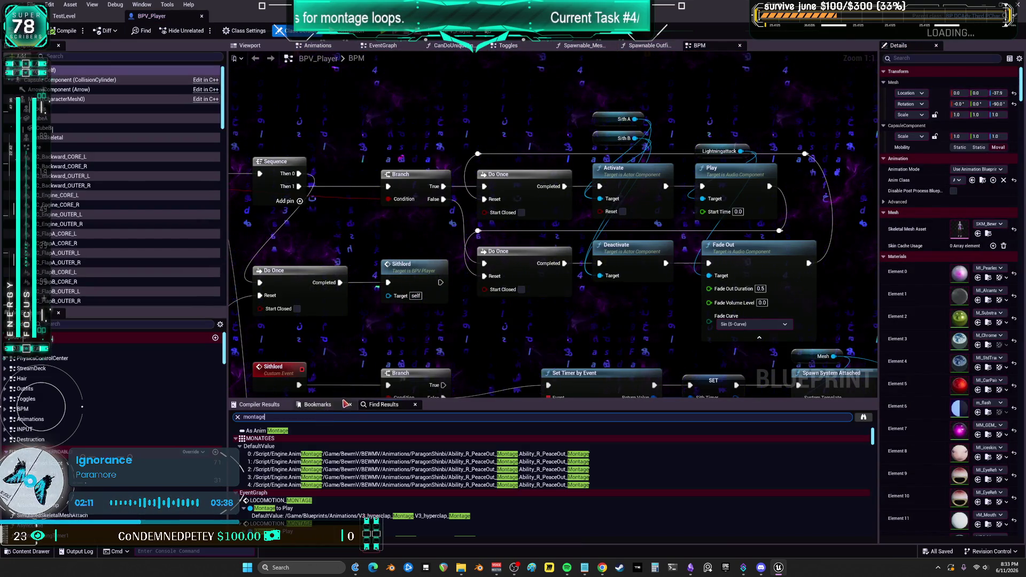
scroll(496, 378, down, 3)
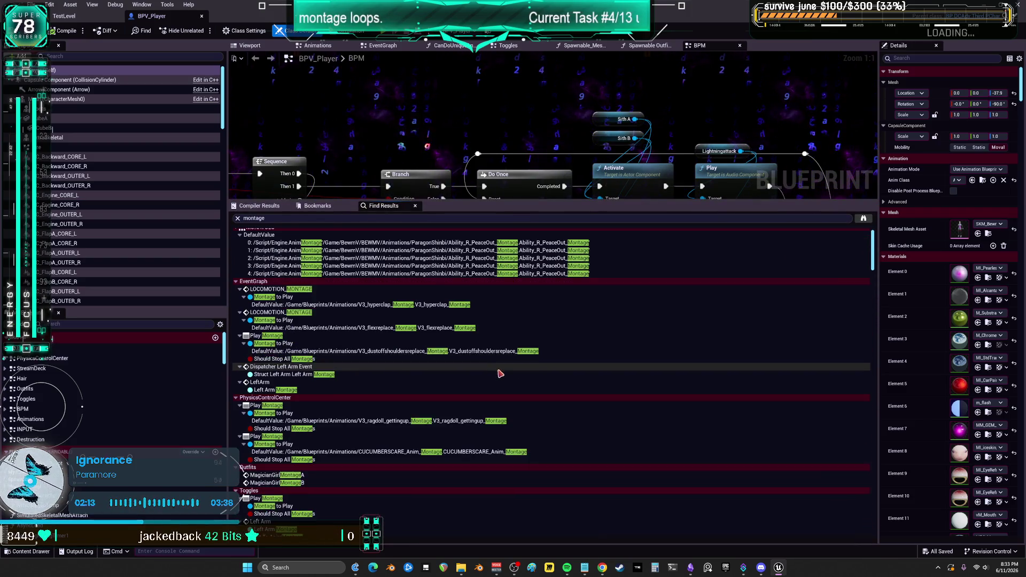
scroll(326, 299, down, 10)
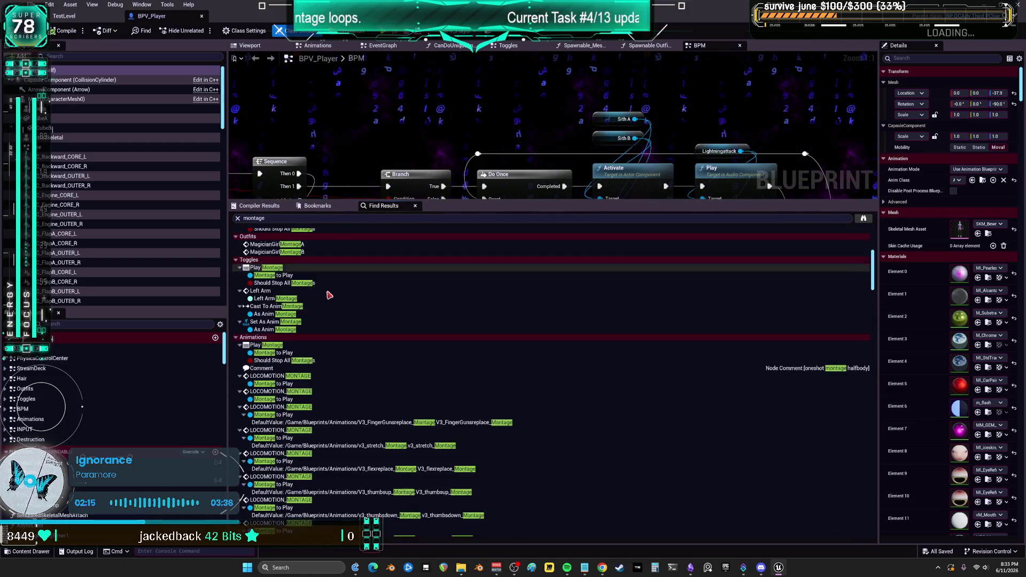
scroll(521, 375, down, 15)
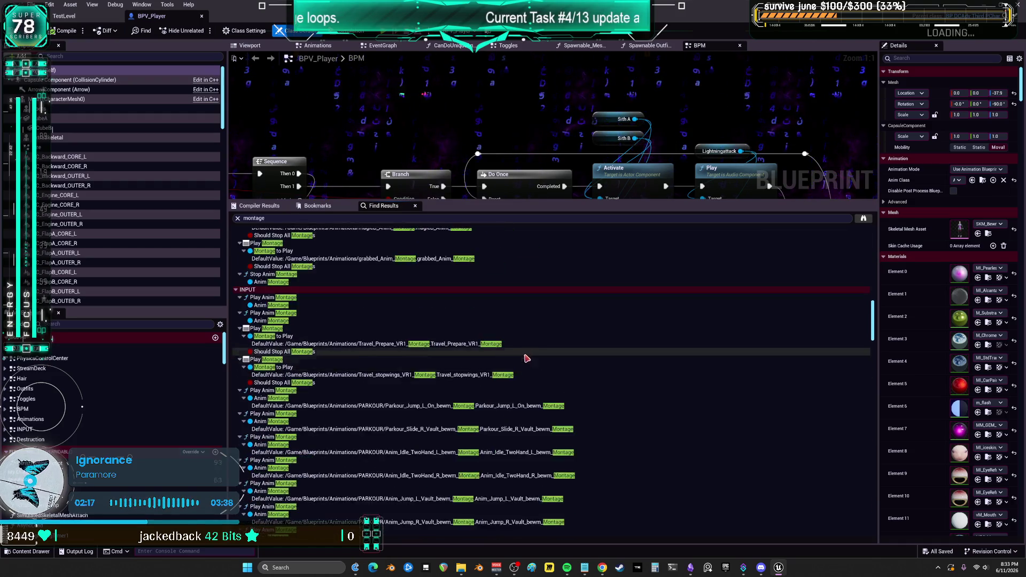
scroll(548, 394, down, 15)
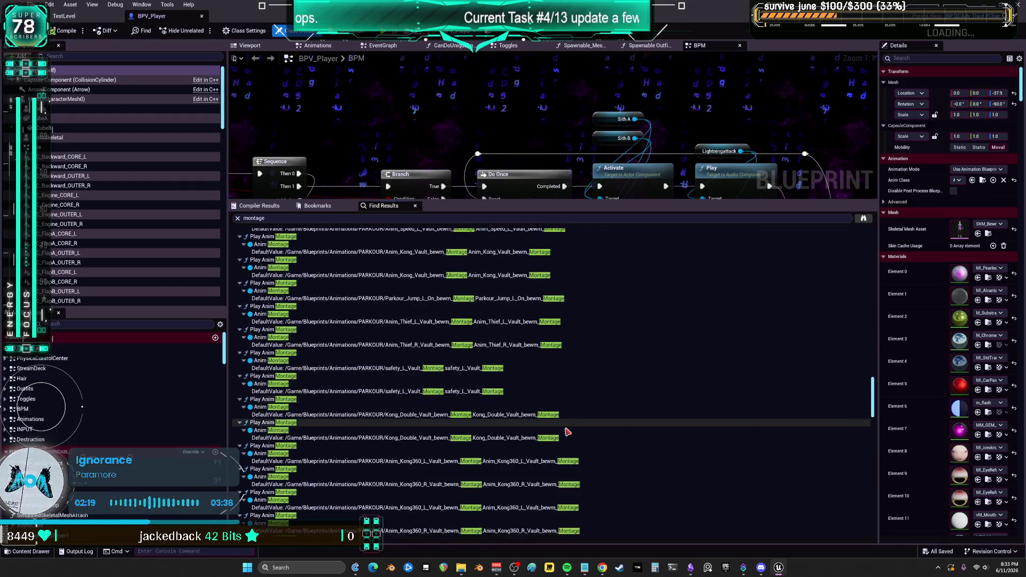
scroll(568, 433, down, 15)
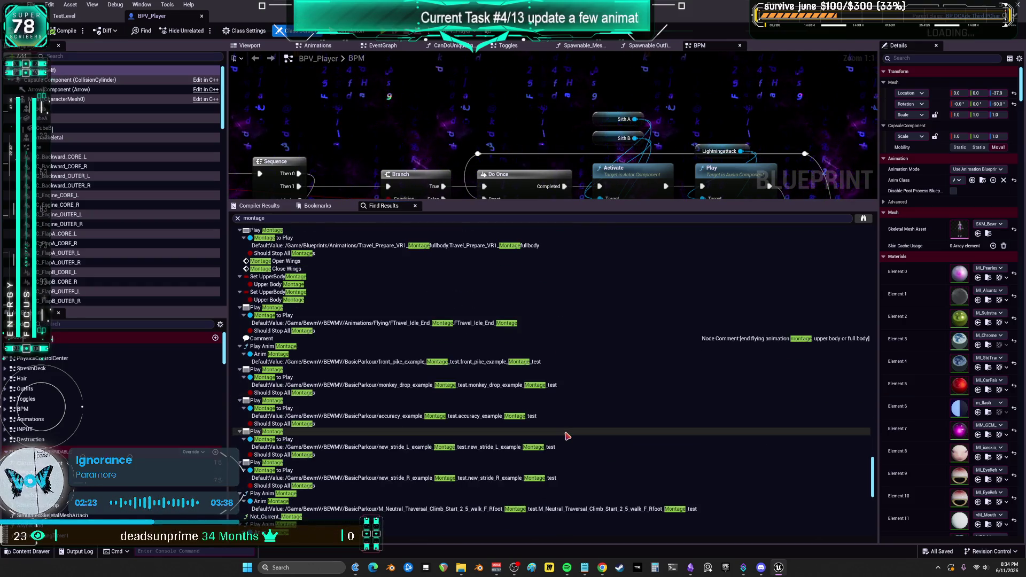
scroll(567, 436, down, 15)
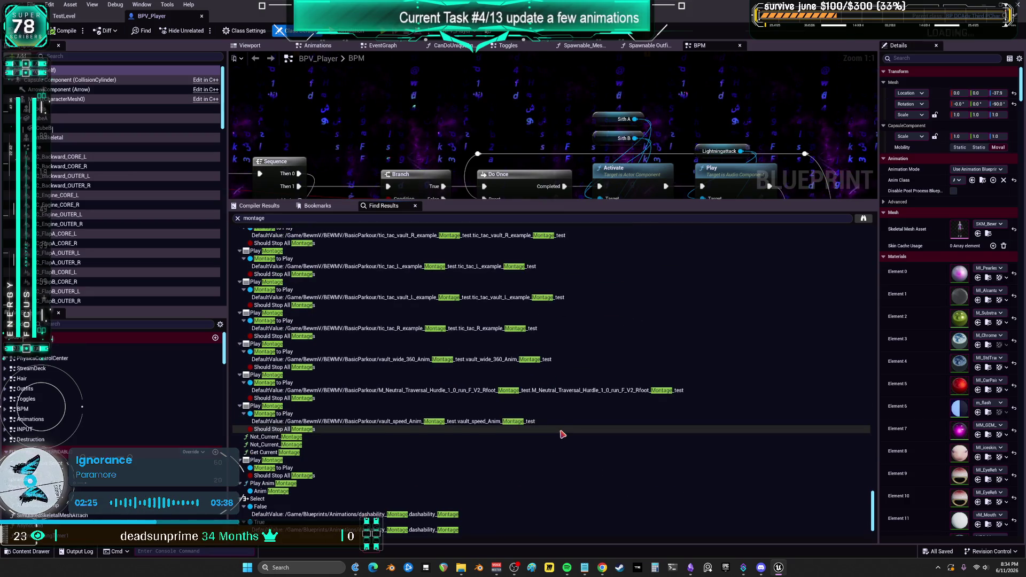
scroll(563, 435, down, 3)
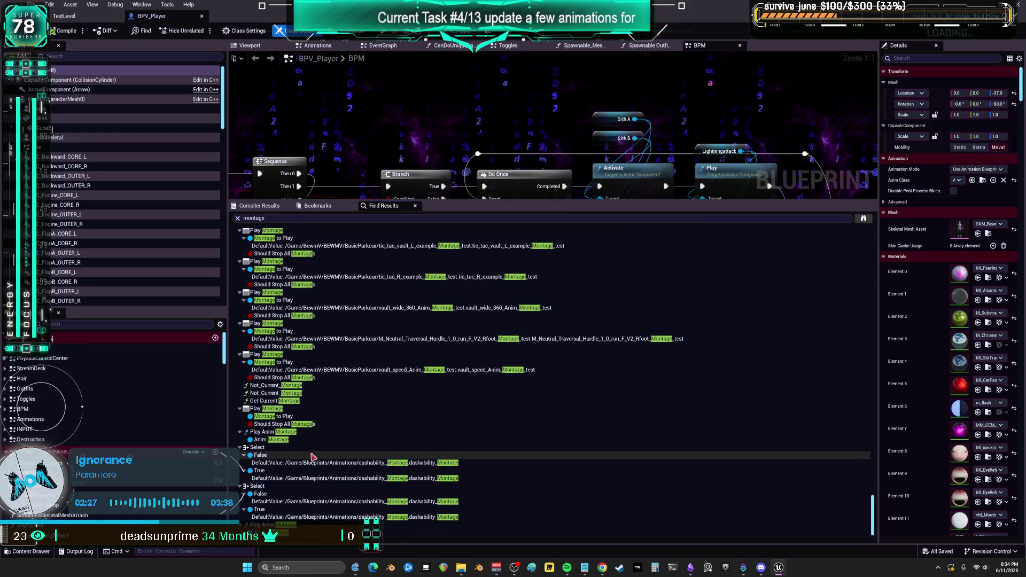
drag(872, 513, 872, 225)
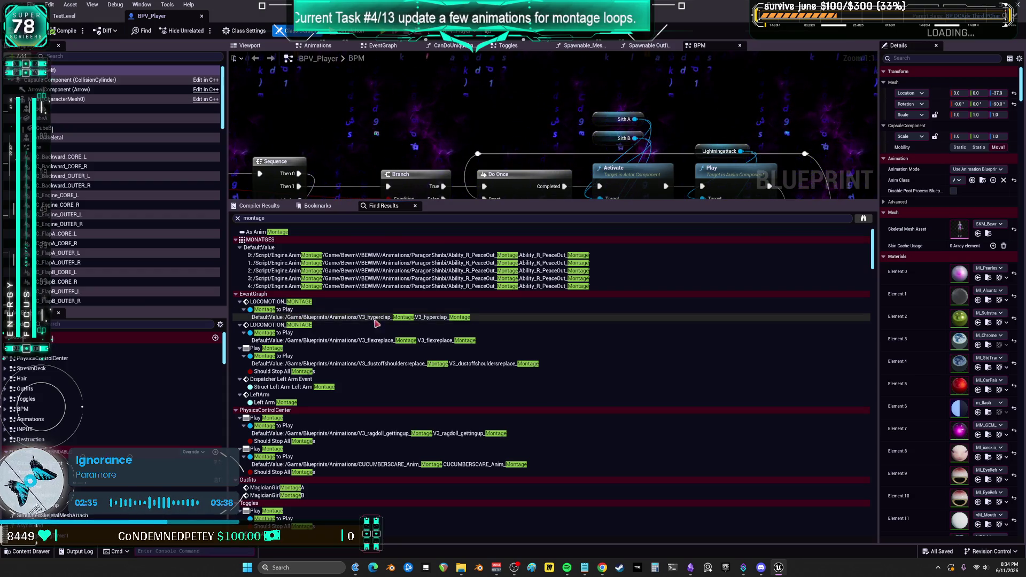
double_click(442, 317)
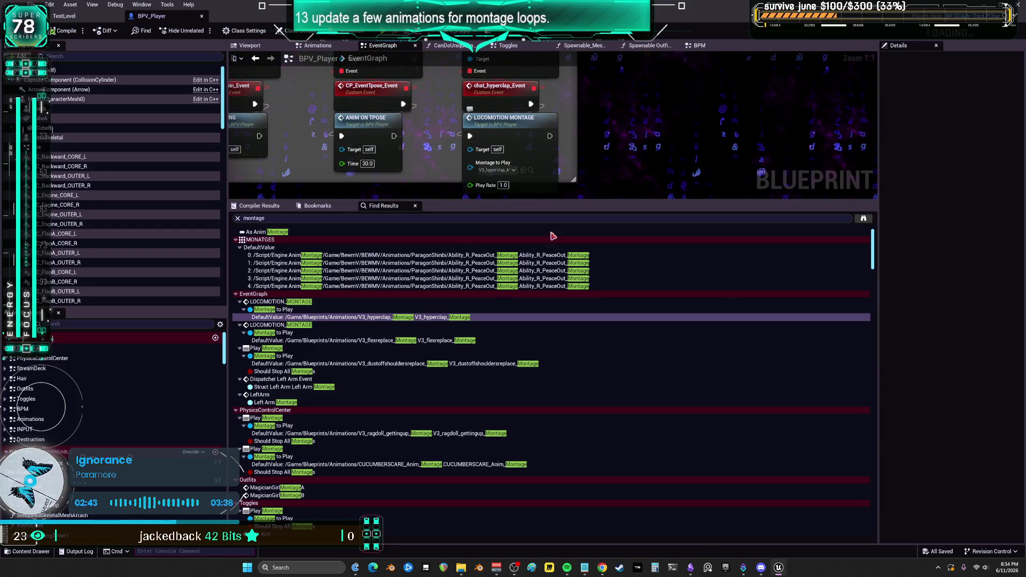
click(585, 567)
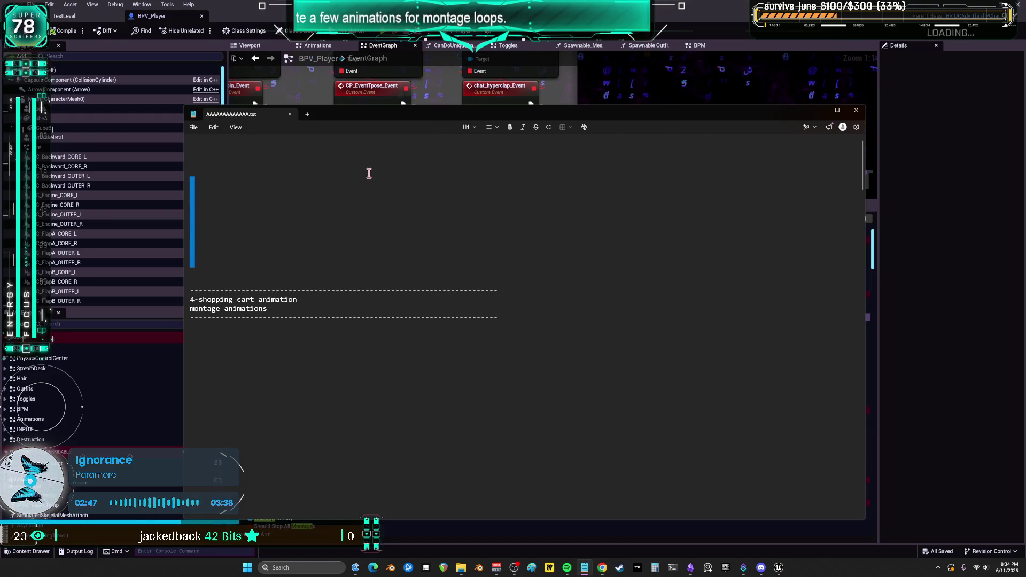
Step: Dock the notes beside the search results and add v3_hyperclap_montage to the montage list
scroll(307, 147, down, 3)
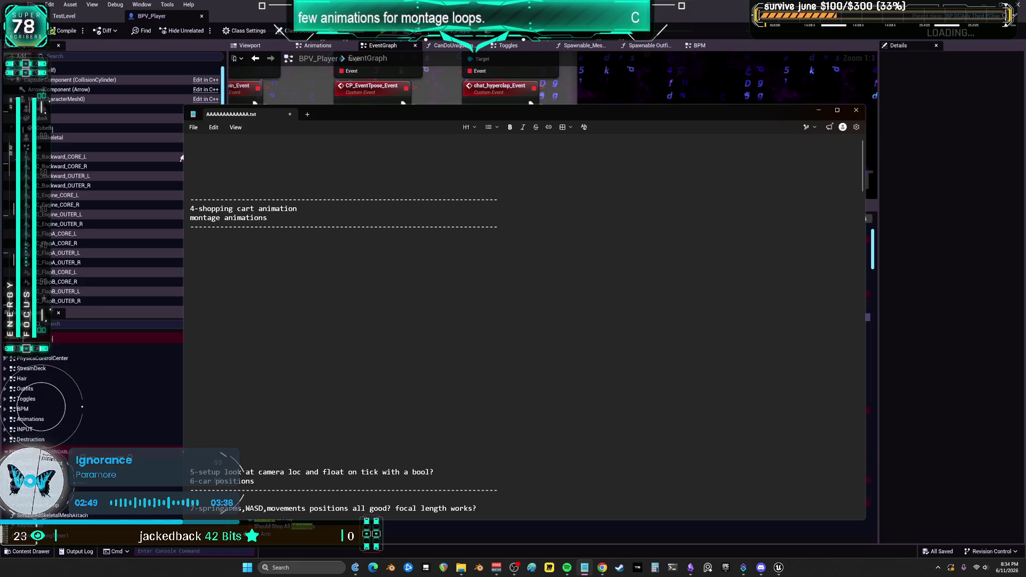
drag(182, 157, 469, 157)
drag(634, 114, 789, 94)
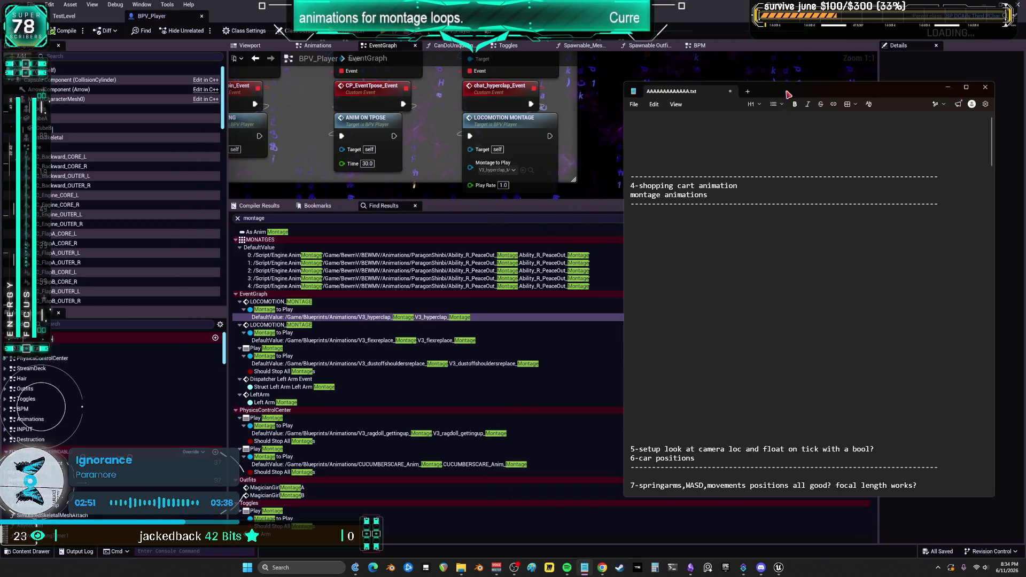
key(Return)
text(v3_hyperca)
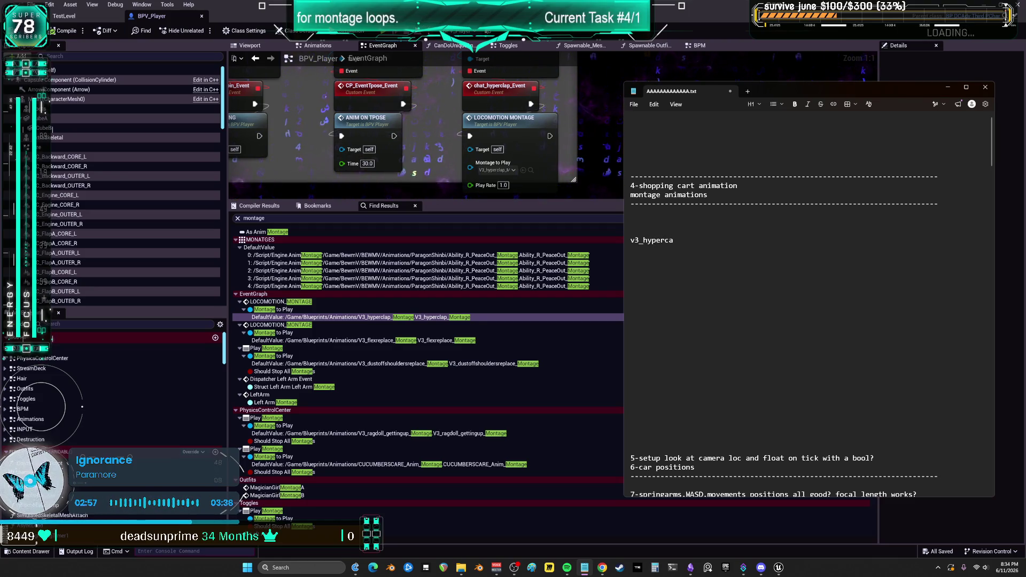
key(BackSpace)
text(lap)
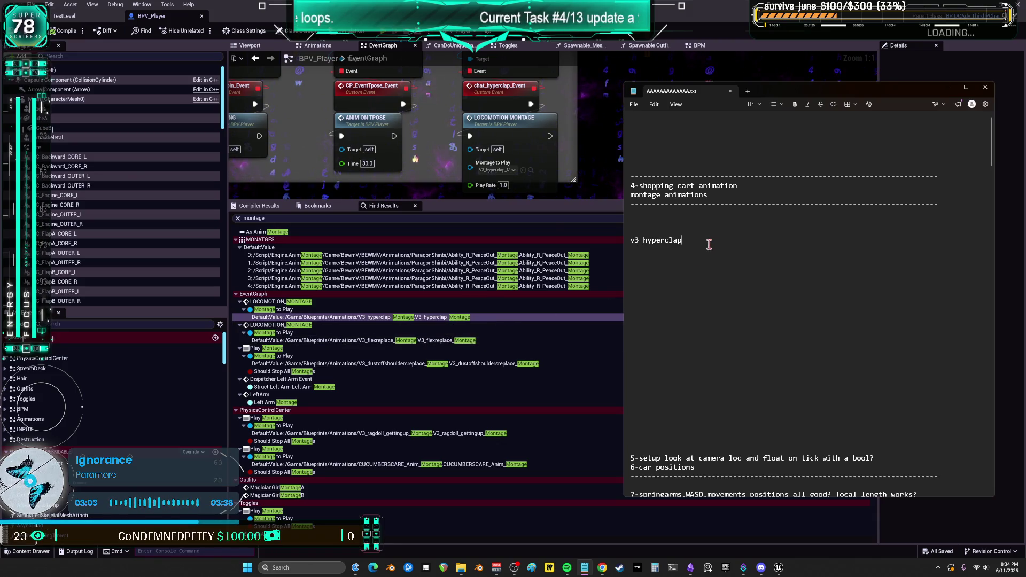
text(_montage)
key(Return)
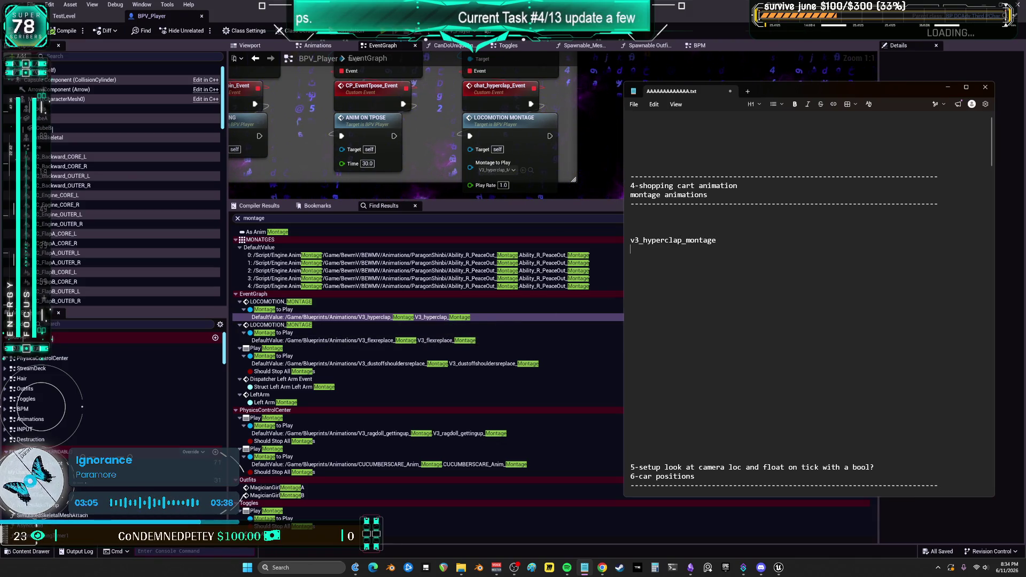
Step: Add the flexreplace, dustoffshoulderreplace, ragdoll and cucumberscare montage names on separate lines
text(v3_flex)
text(repla)
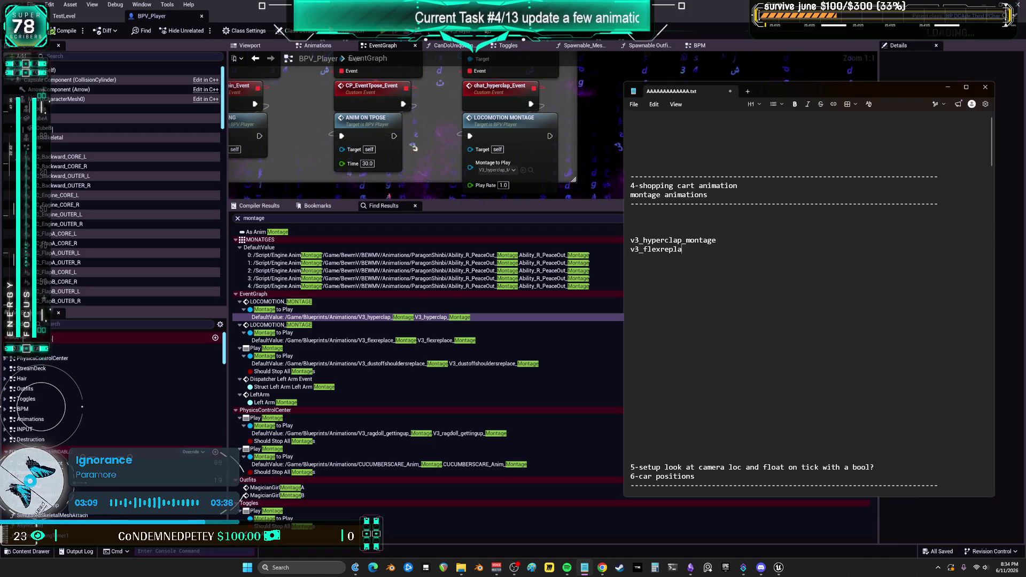
text(ce_montage)
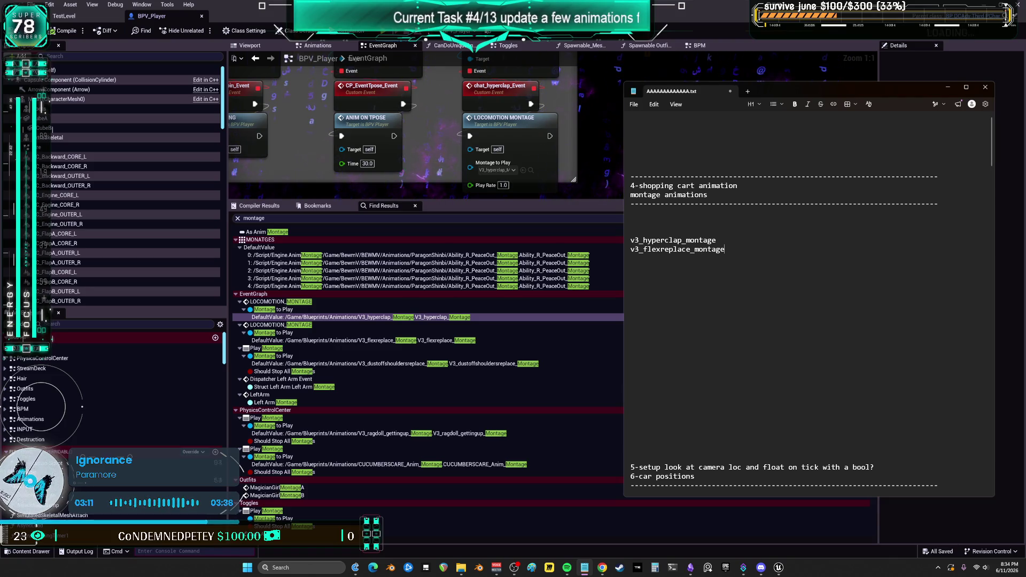
key(Return)
text(v3_dustoffshoulderreplace)
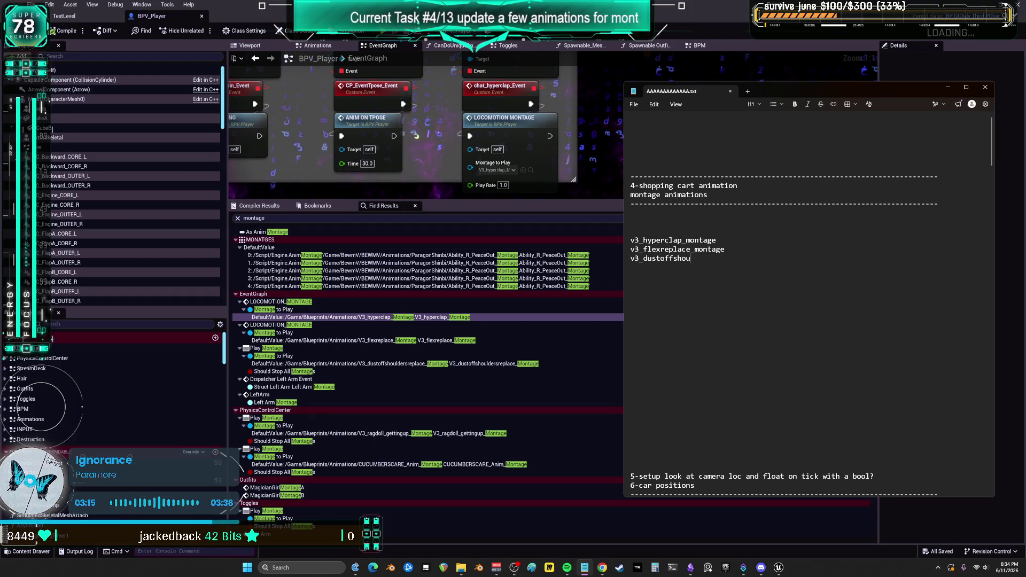
text(_montage)
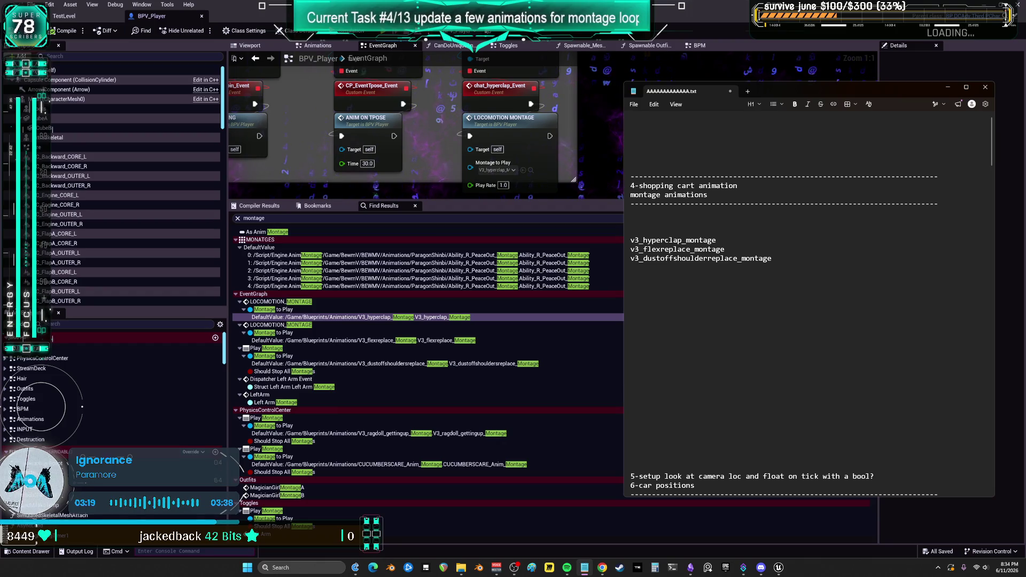
key(Return)
text(v3_ragdopl)
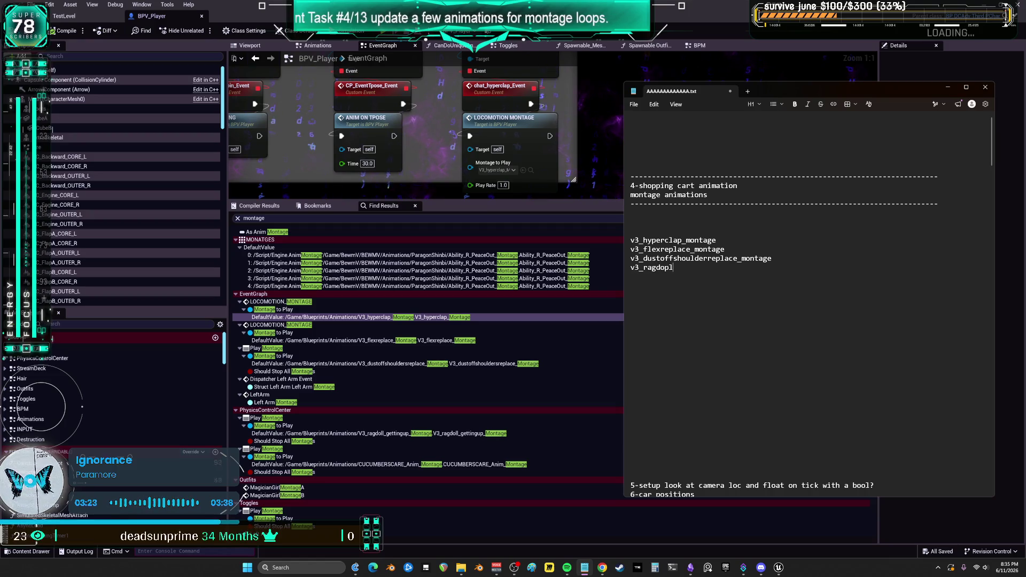
text(ttingup_montage)
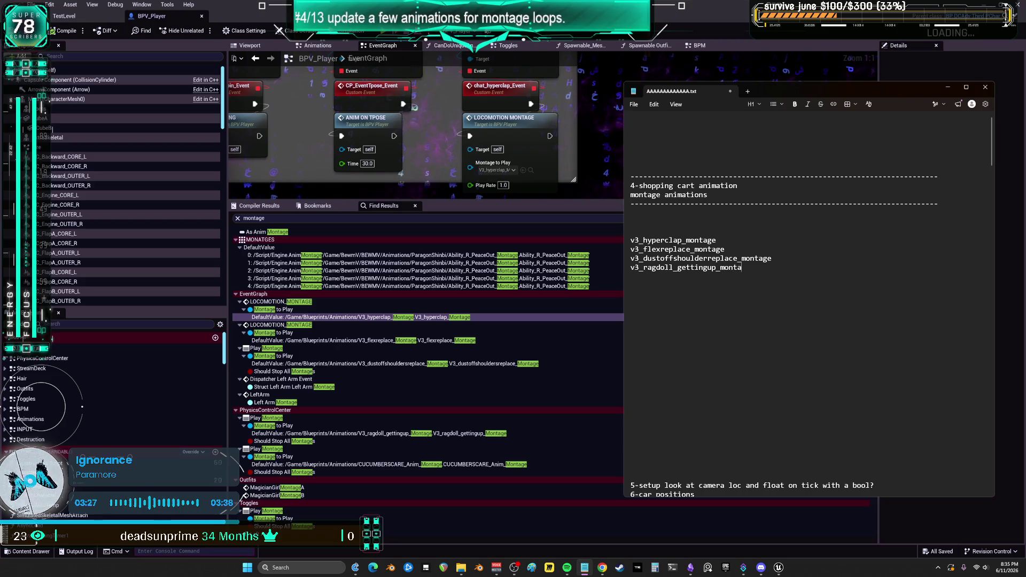
key(Return)
text(cuc)
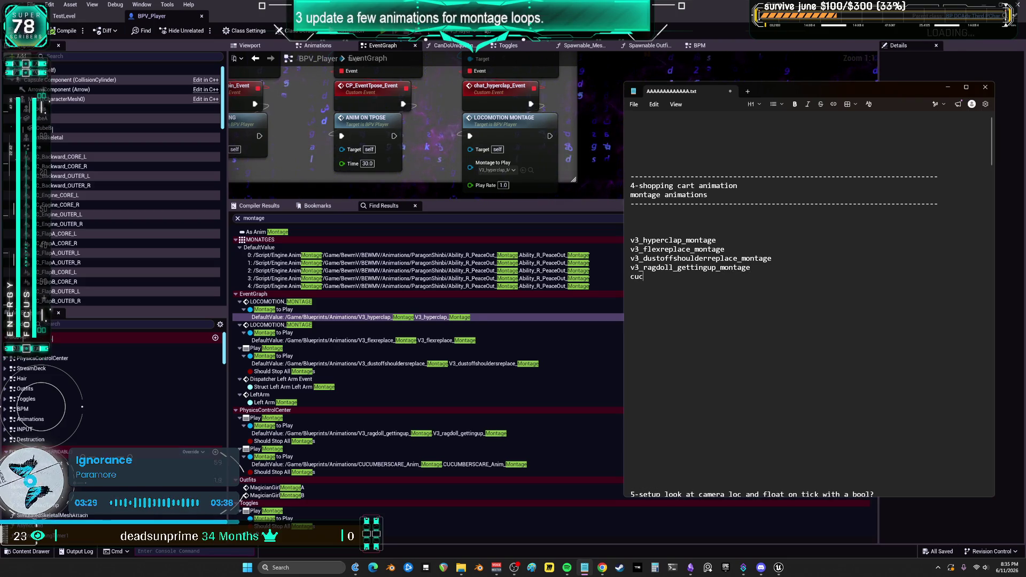
text(mberscare_anim_montage)
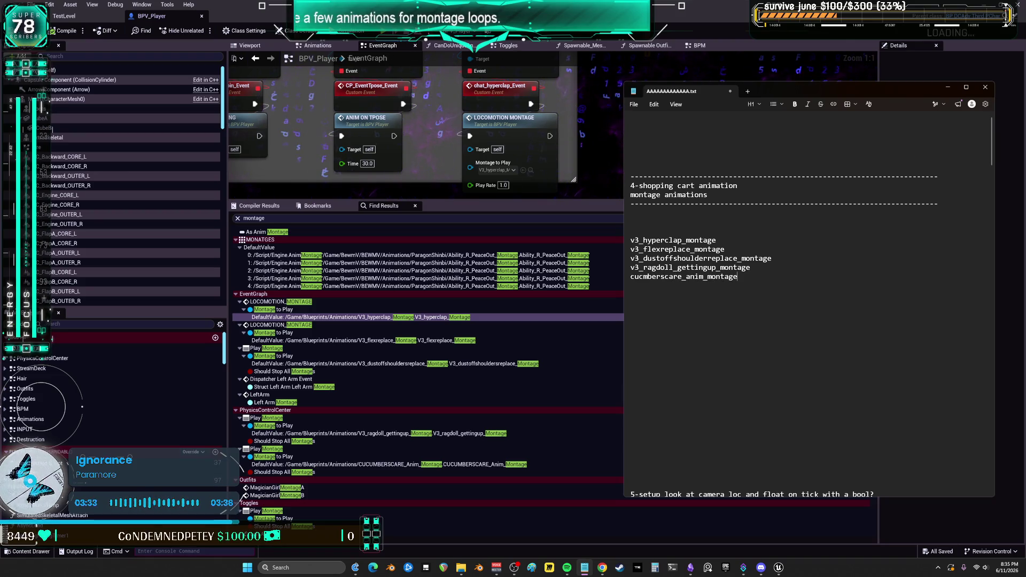
Step: Add v3_fingergunsreplace_montage and v3_Stretch_montage, fix typos, and begin another v3_ line
scroll(495, 428, down, 5)
scroll(494, 428, down, 7)
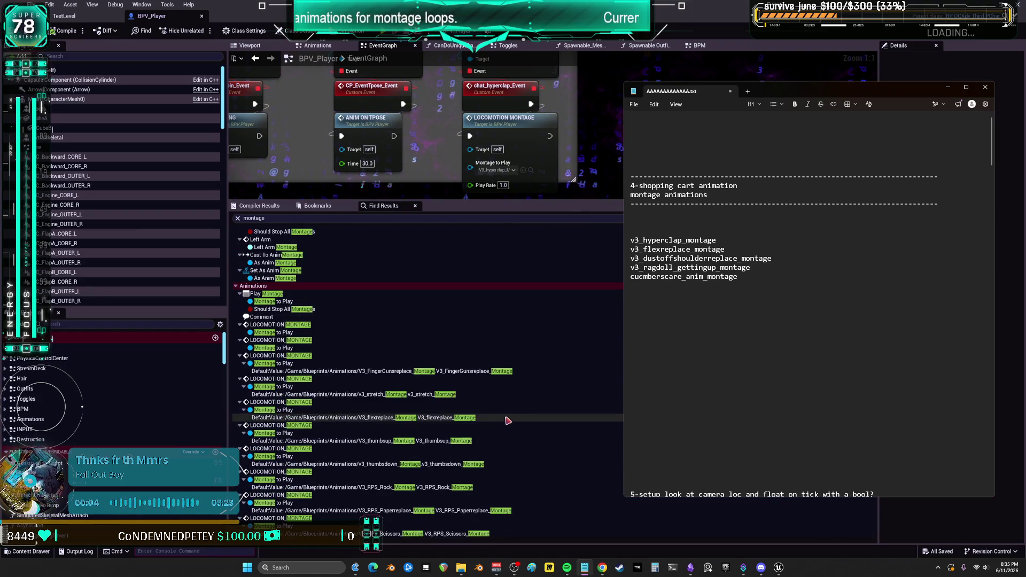
scroll(458, 377, down, 3)
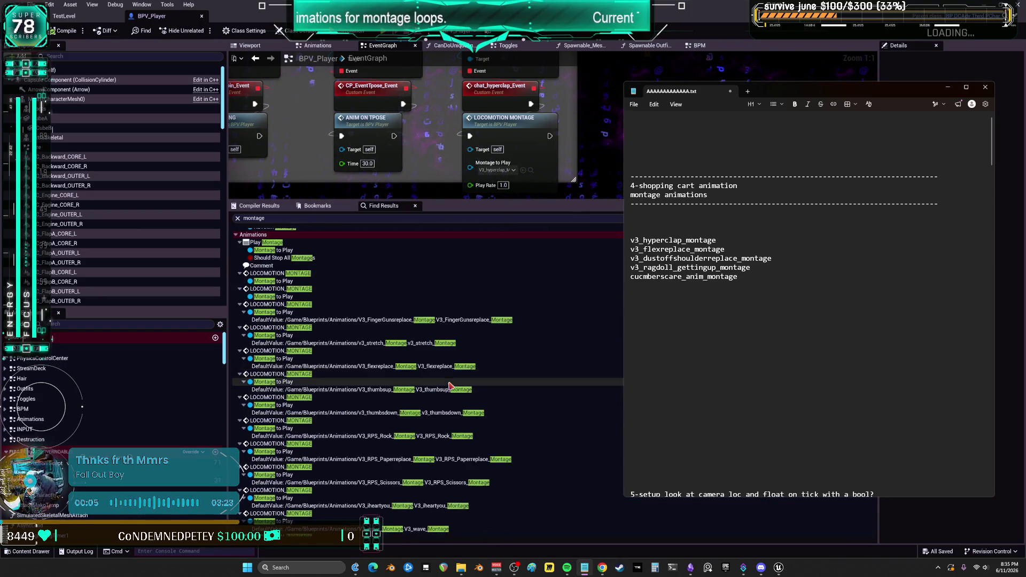
click(770, 276)
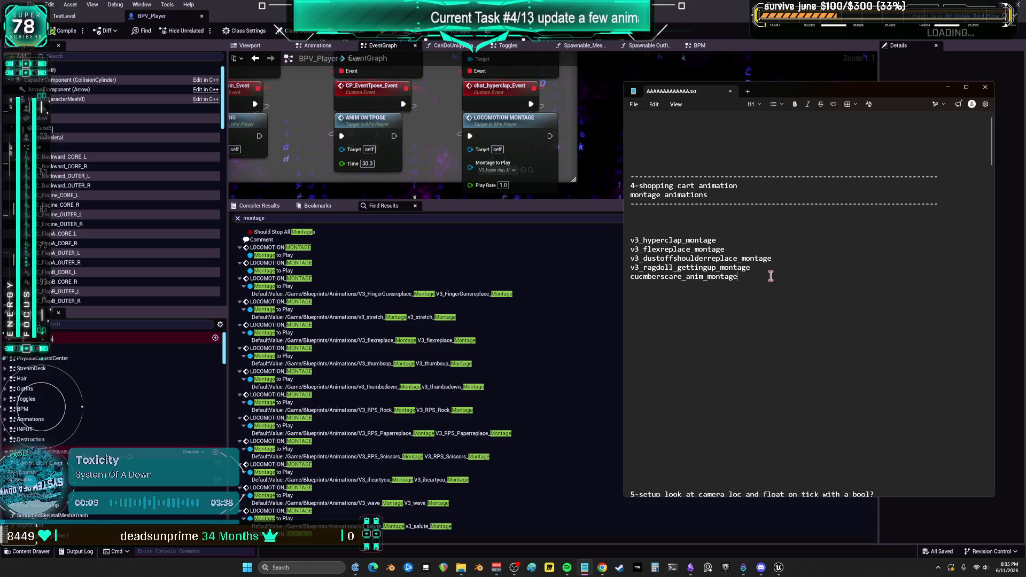
key(Return)
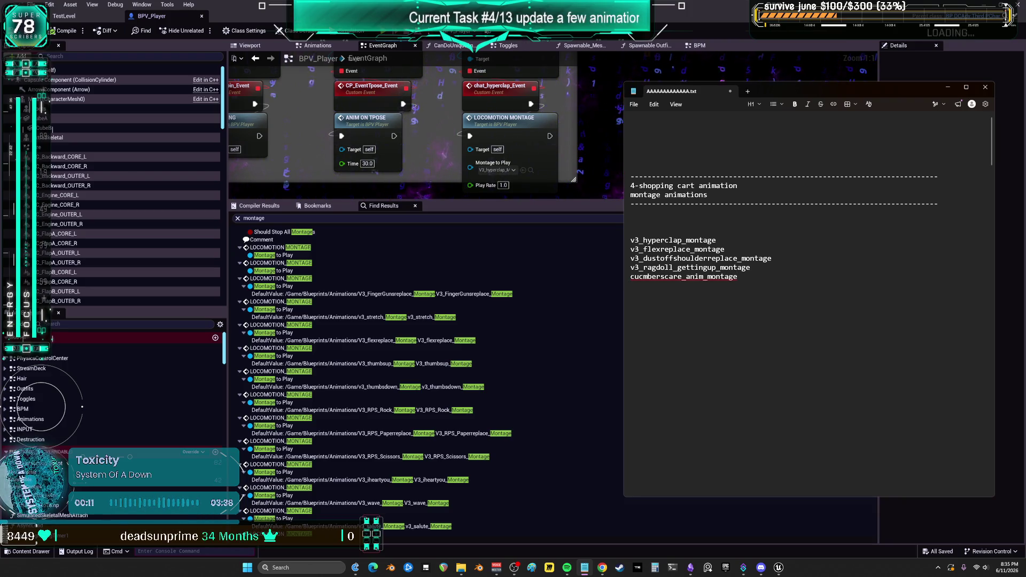
text(v3)
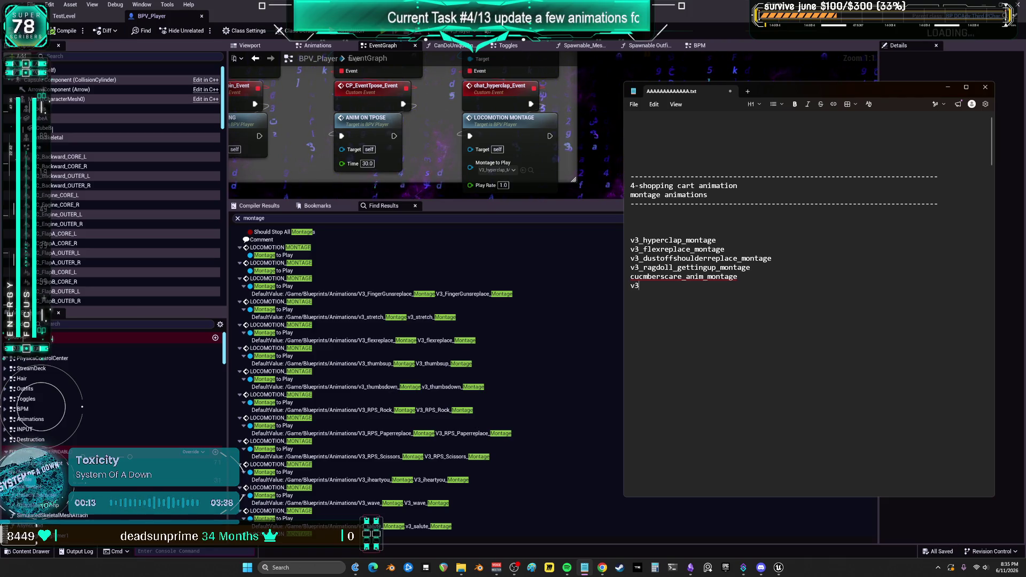
text(_finger)
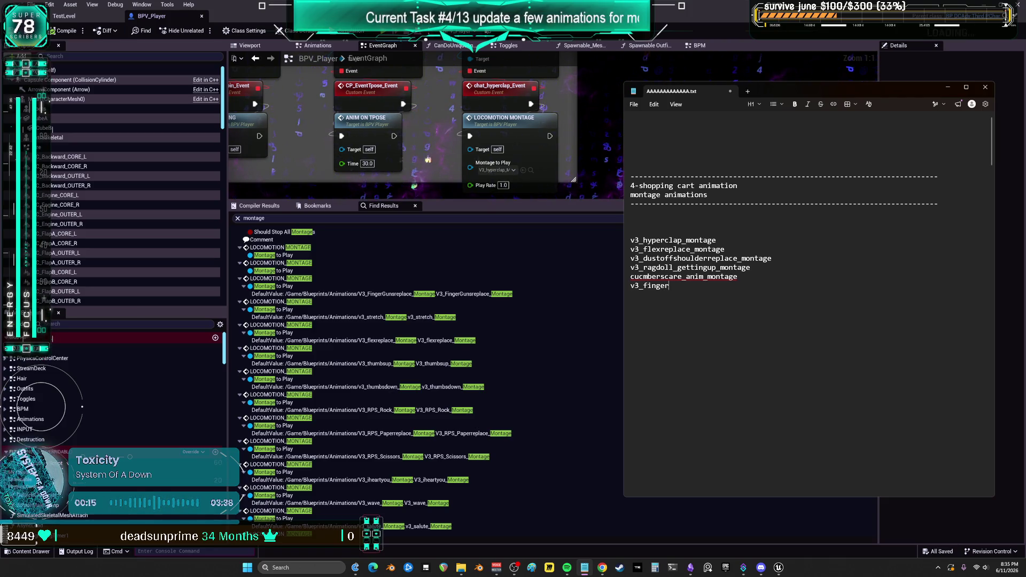
text(gunsage)
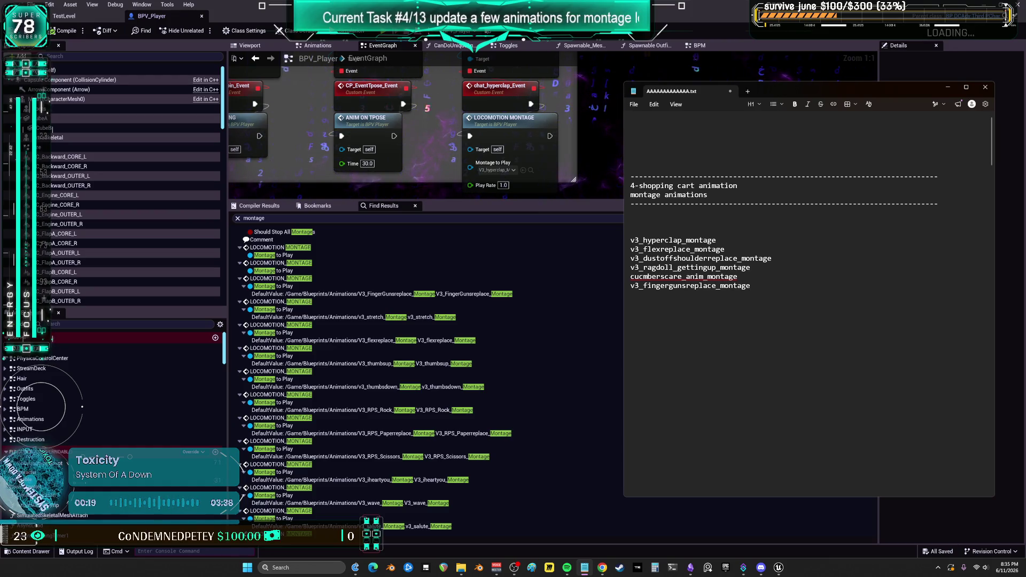
text(_Stretch_)
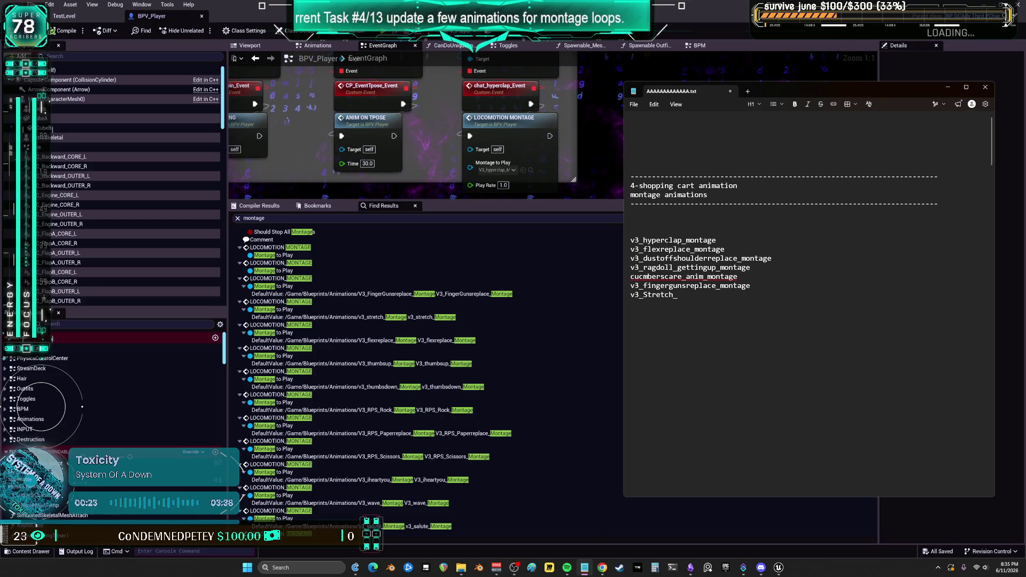
text(montage_)
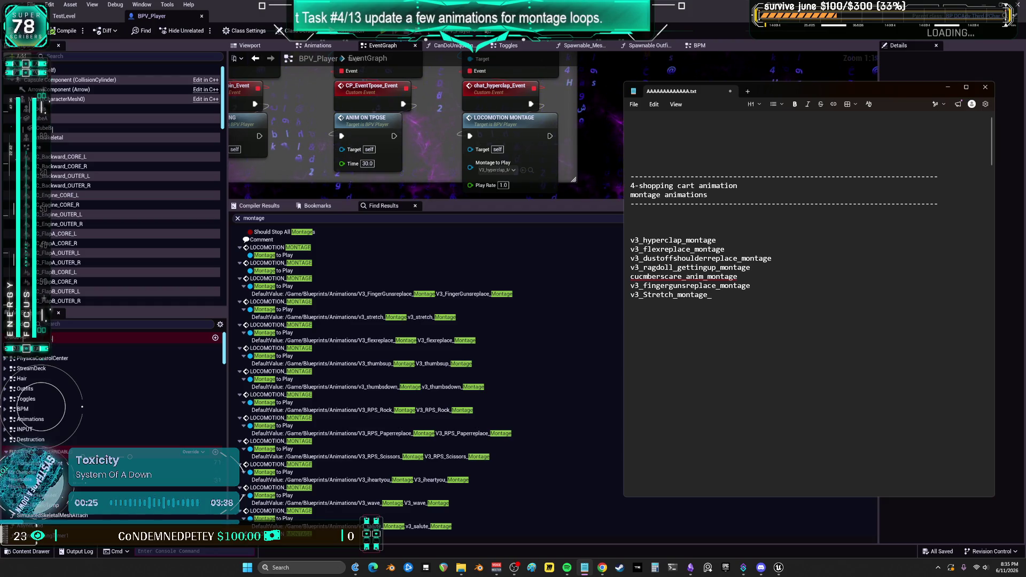
key(BackSpace)
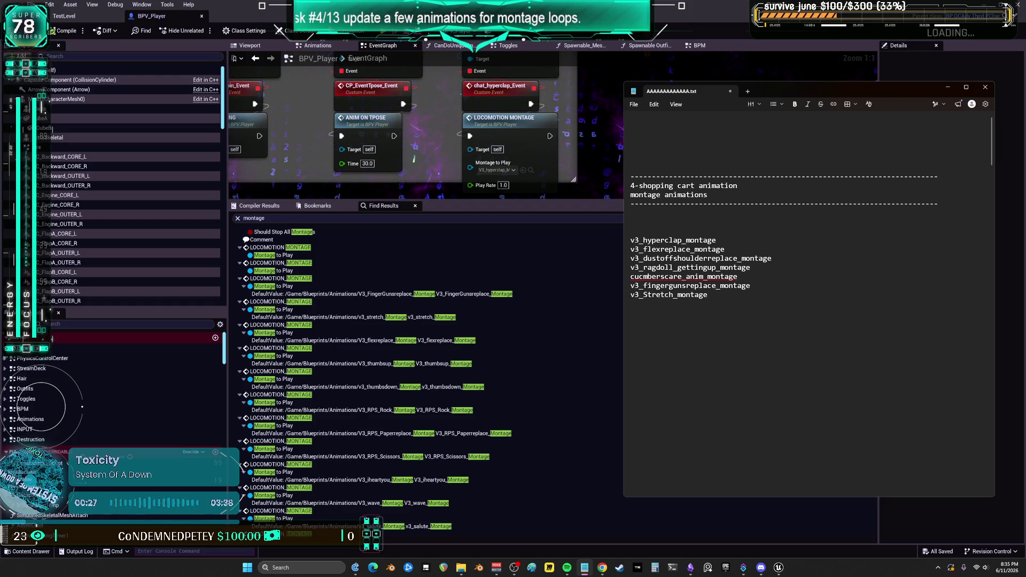
key(Return)
text(v3__re)
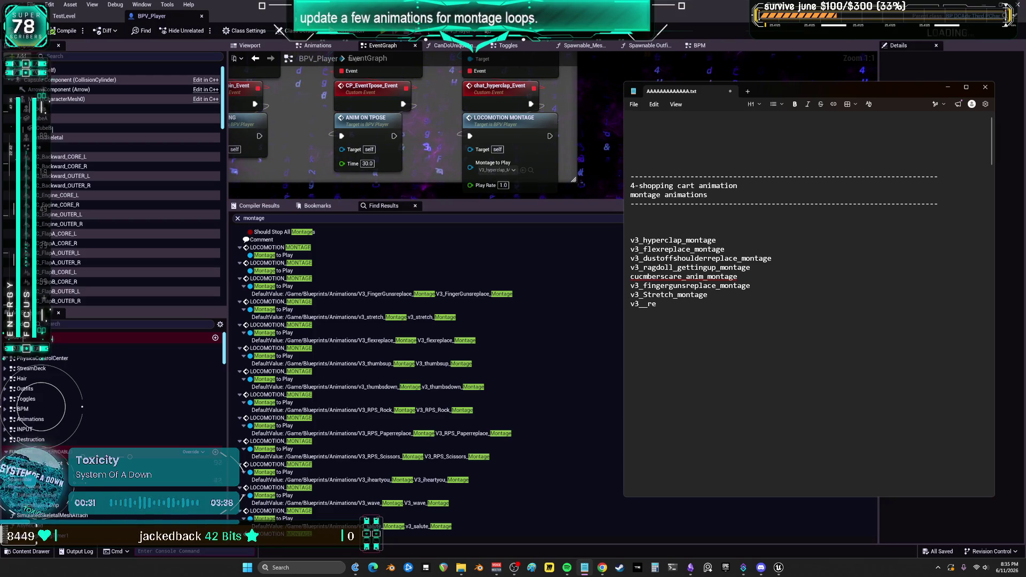
key(BackSpace)
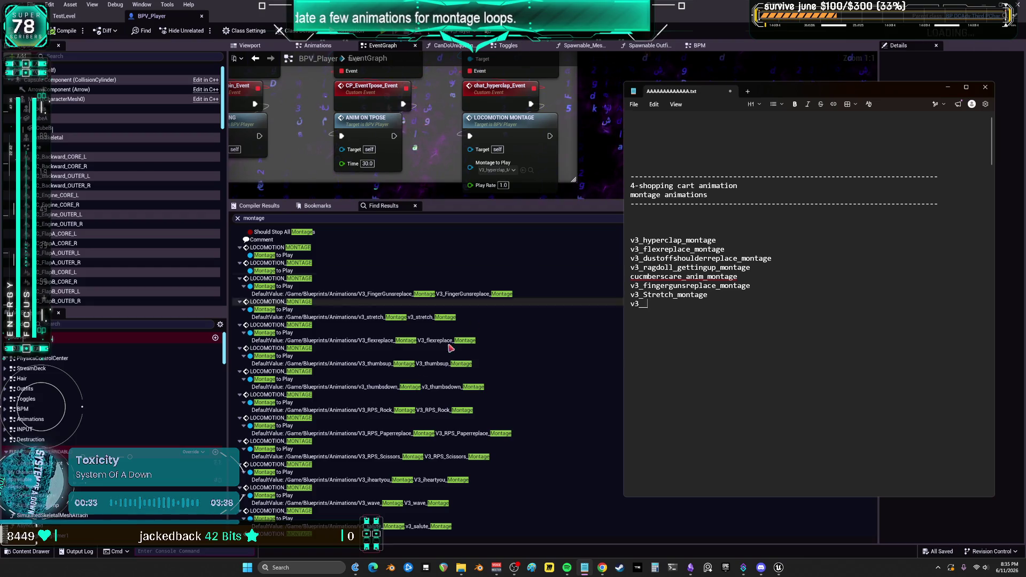
Step: Jump to the node playing V3_flexreplace_Montage and locate that asset in the project files
click(398, 340)
double_click(398, 341)
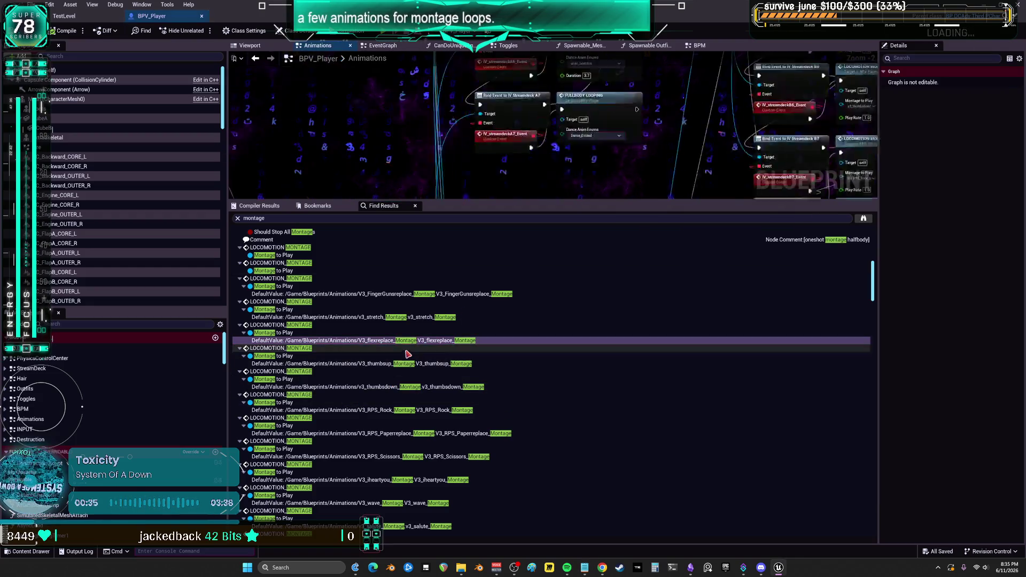
click(575, 143)
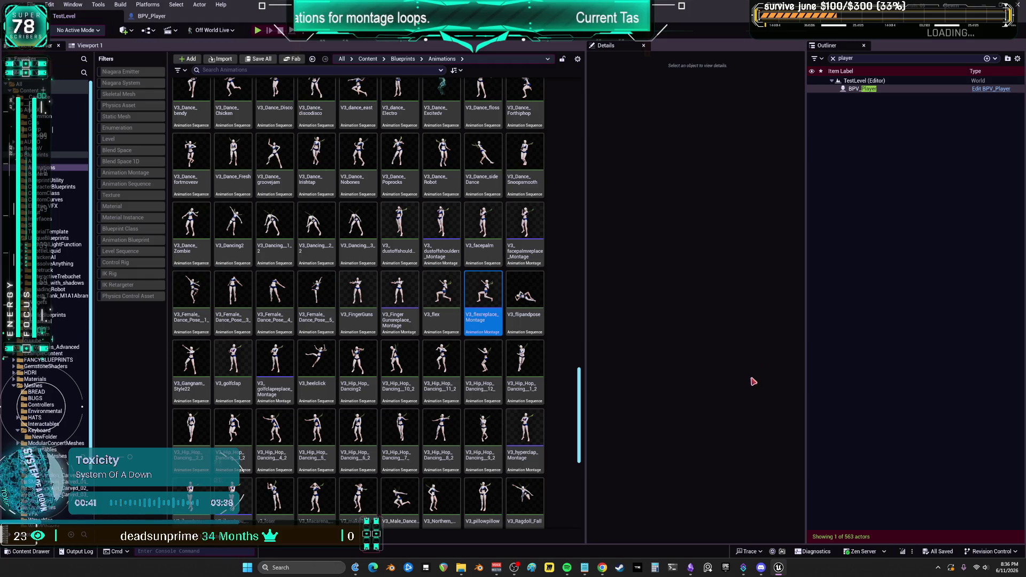
click(151, 15)
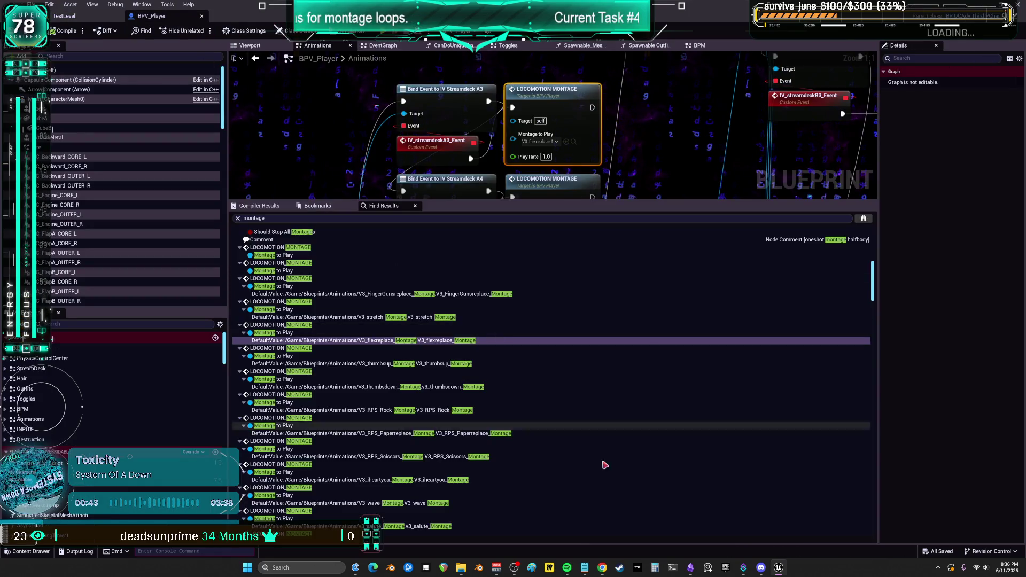
scroll(589, 428, down, 3)
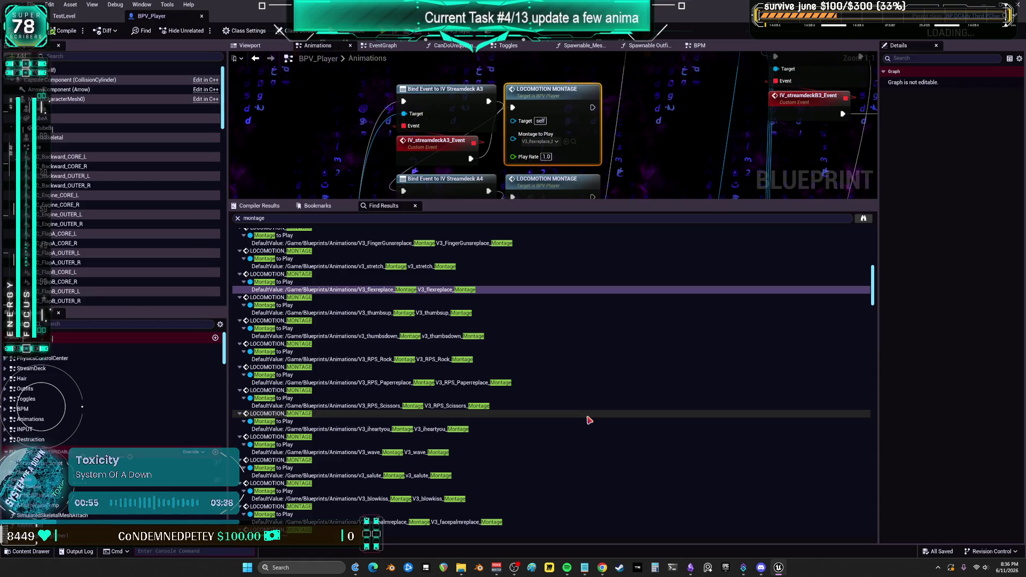
click(585, 567)
text(v3_f)
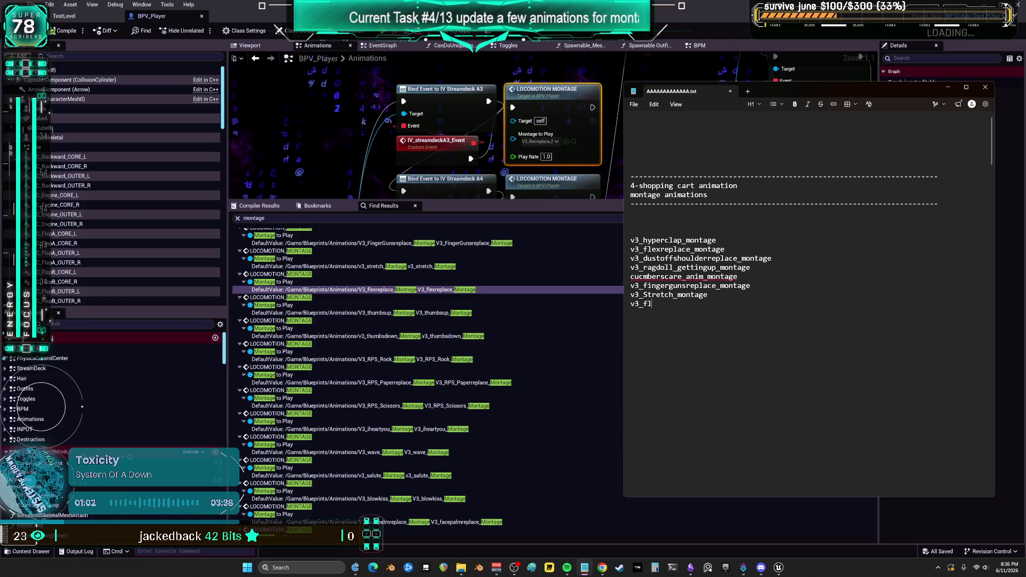
Step: Paste extra v3_ placeholder lines and fill in v3_rps_scissors, another v3_rps_ entry and v3_iheartyou
text(lexreplace )
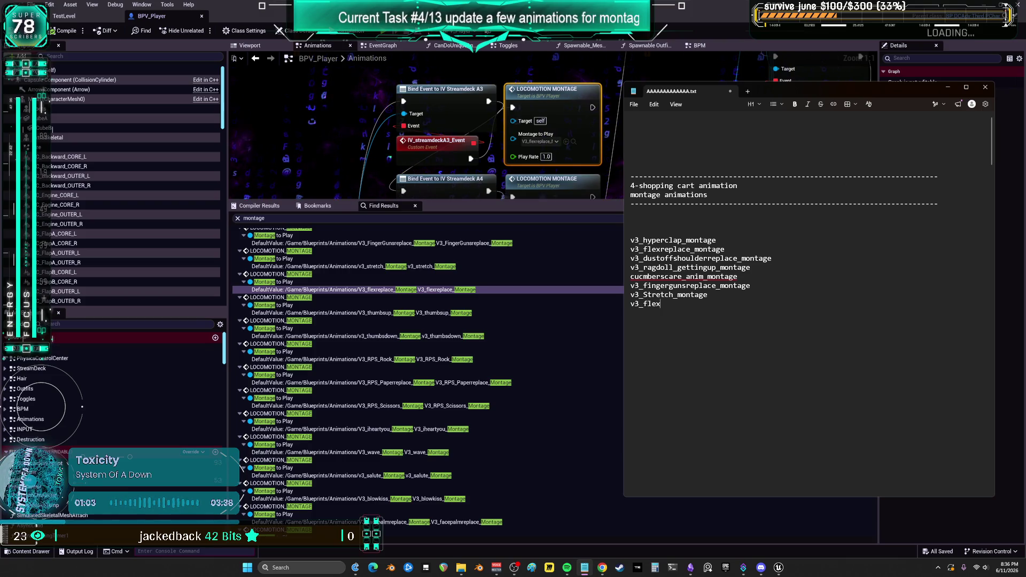
text(v3)
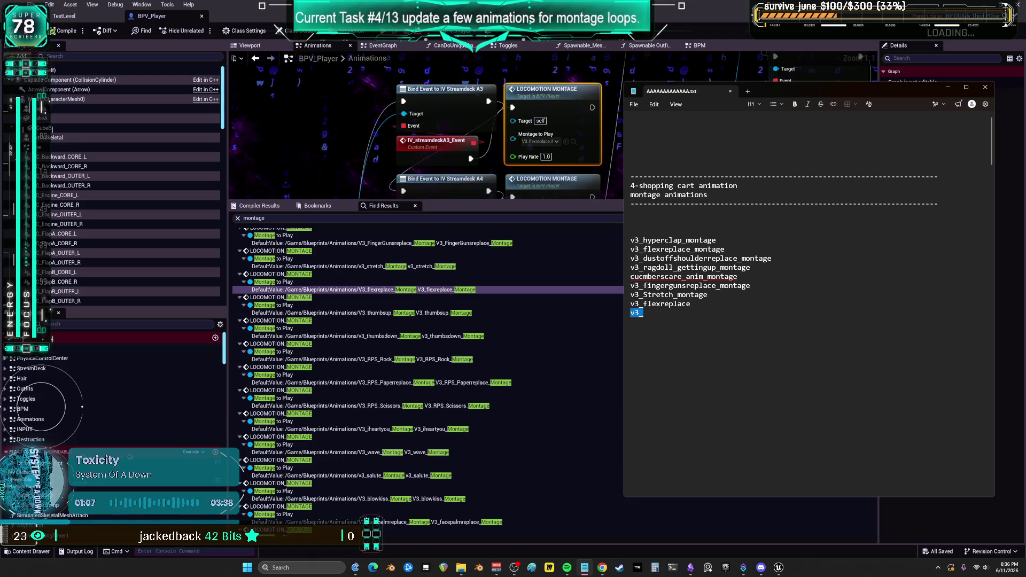
text(_ )
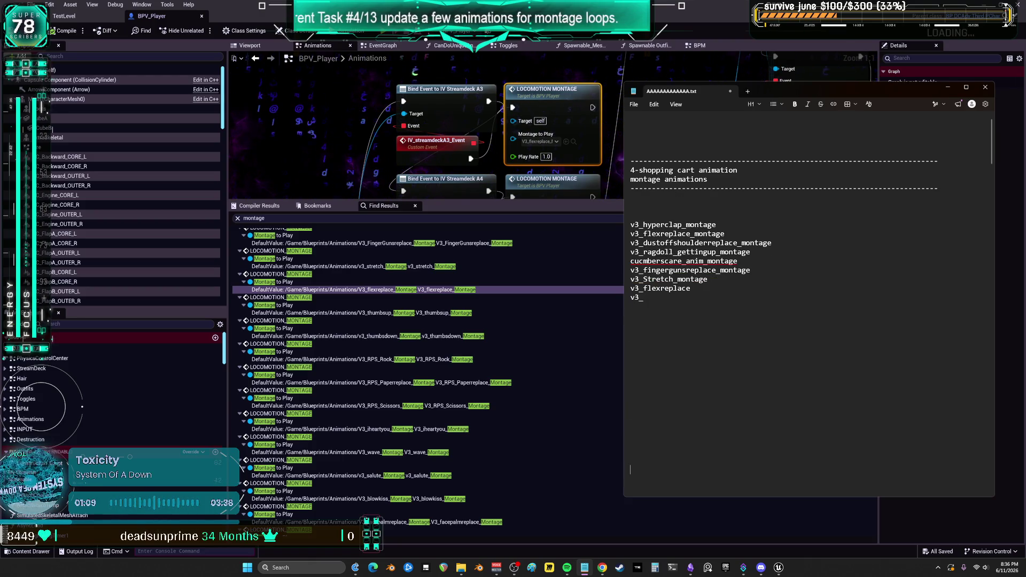
text(v3_)
key(ctrl+v)
key(ctrl+v)
key(ctrl+v)
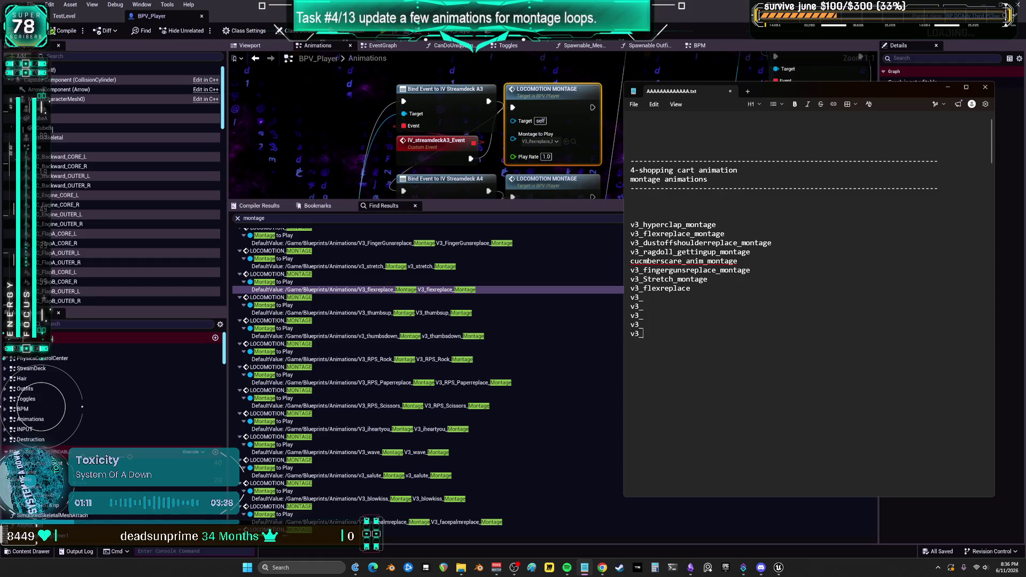
click(643, 298)
text(thumbsup)
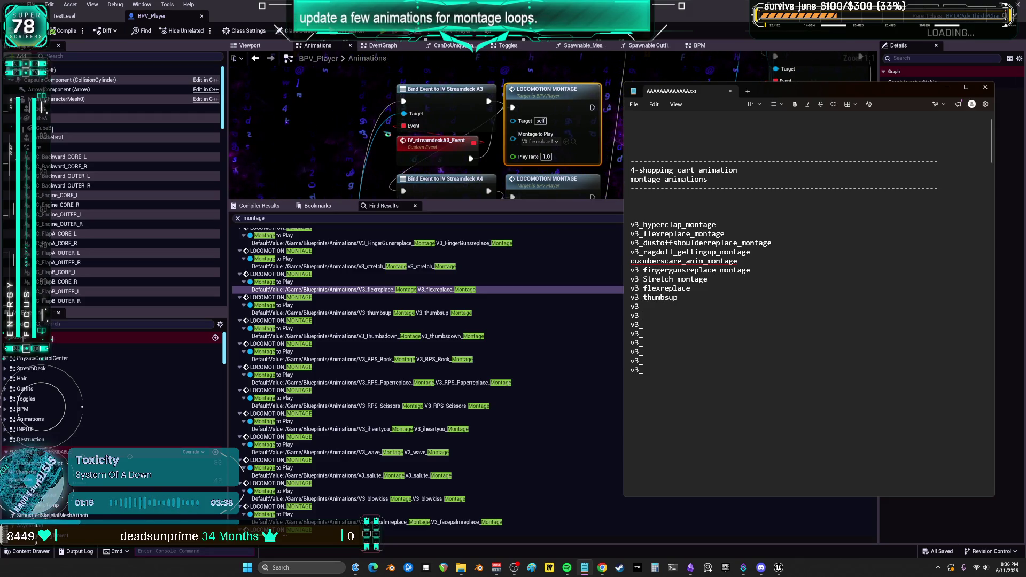
click(643, 306)
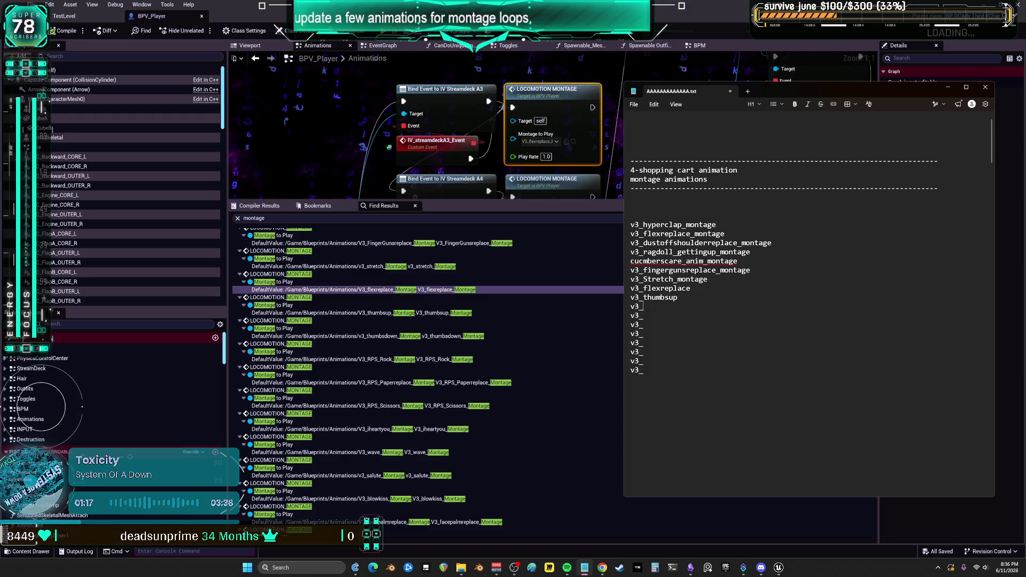
text(thumnbsdown)
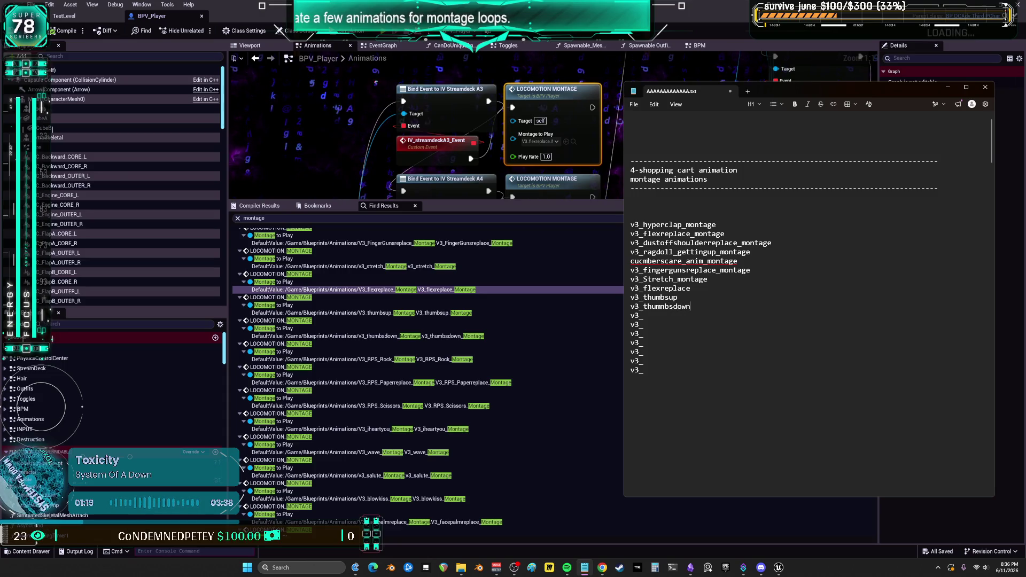
text(rps_rock)
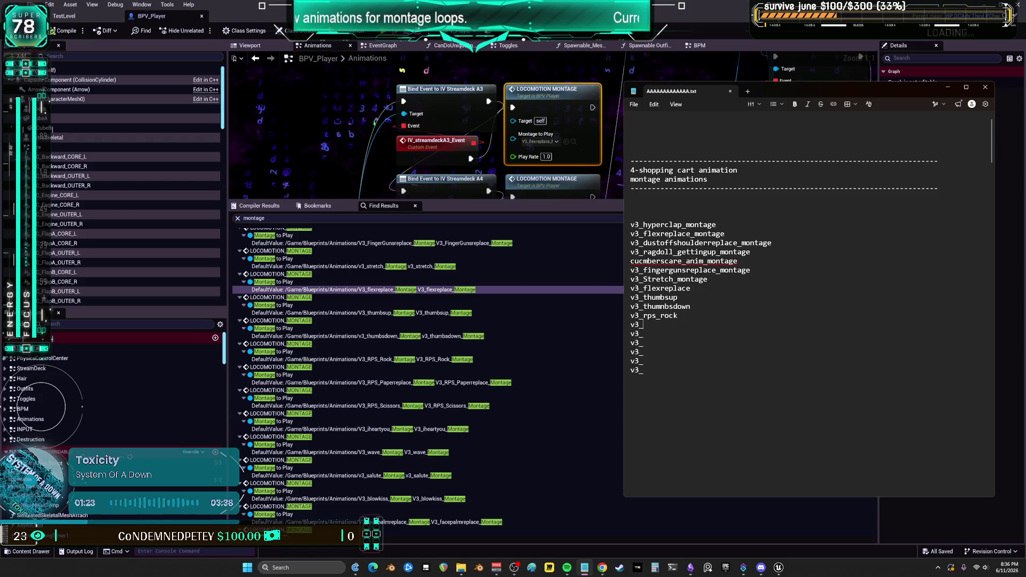
text(_scissorssors)
key(Down)
text(rps_)
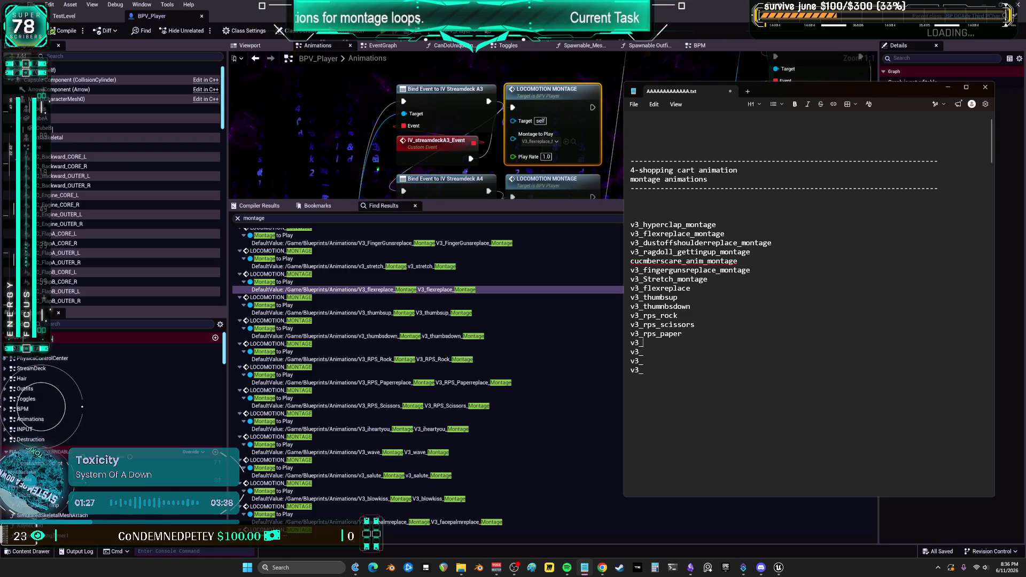
key(Down)
text(ihea)
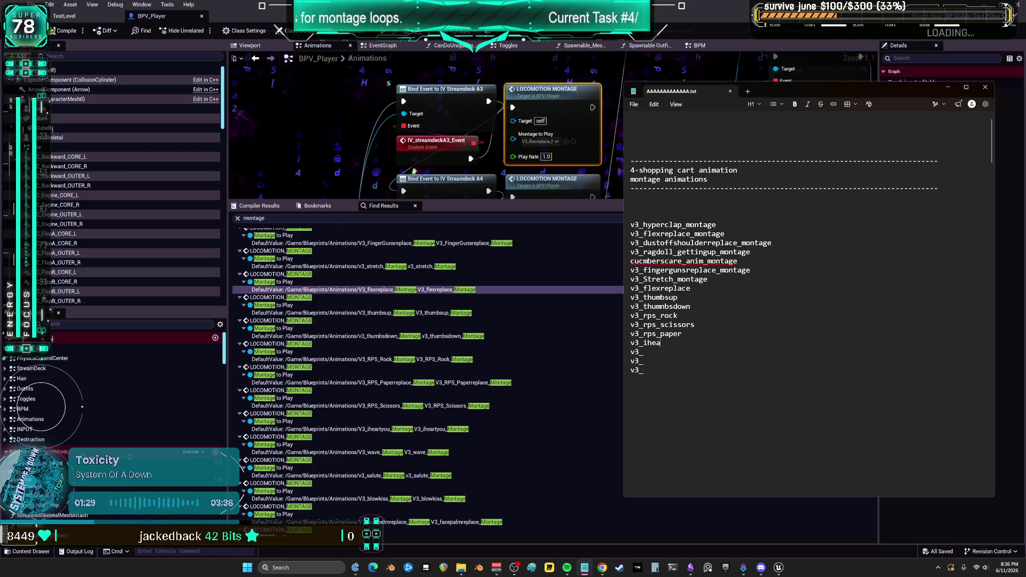
text(rtyou)
Step: Add v3_salute, v3_blowkiss, v3_facepalmreplace and v3_confused, each on its own line
key(Down)
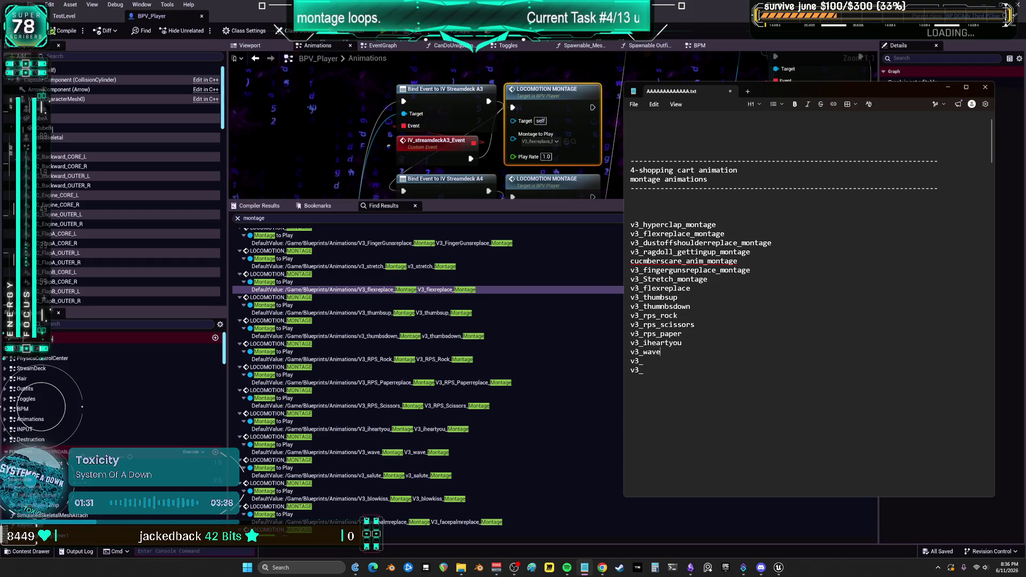
text(salute)
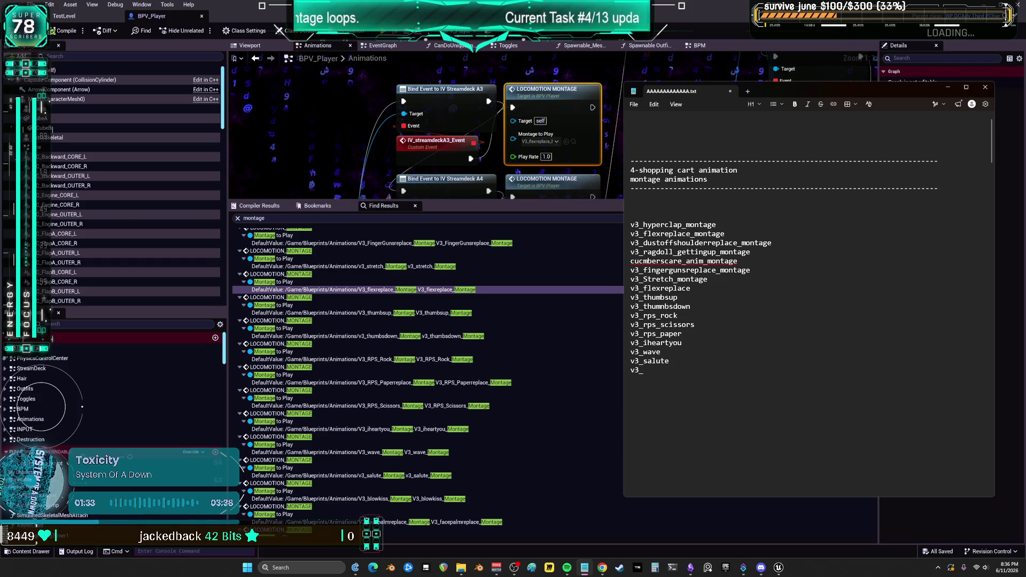
key(Down)
text(blowkiss )
text(facepalmreplace)
click(691, 379)
key(BackSpace)
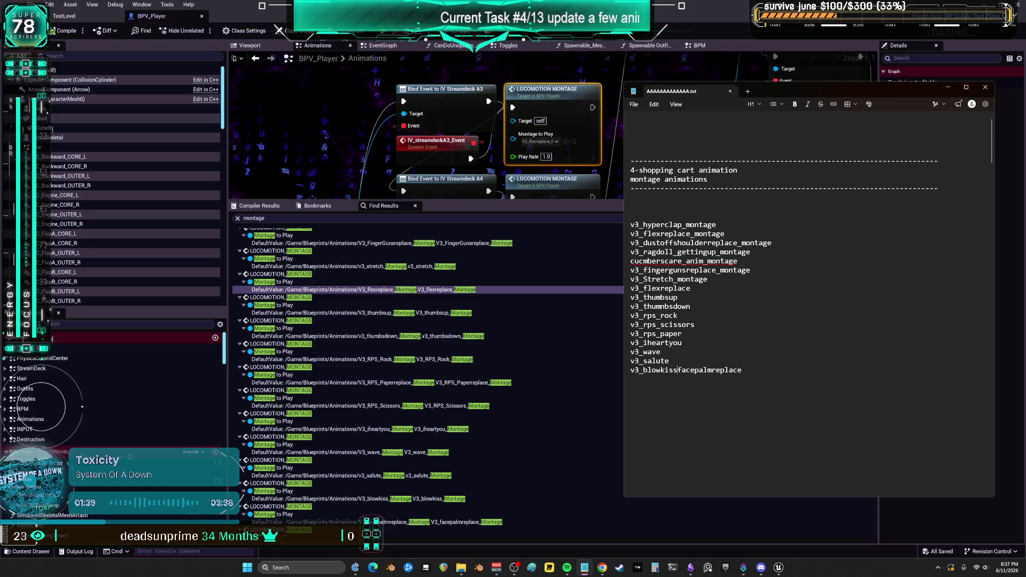
key(Return)
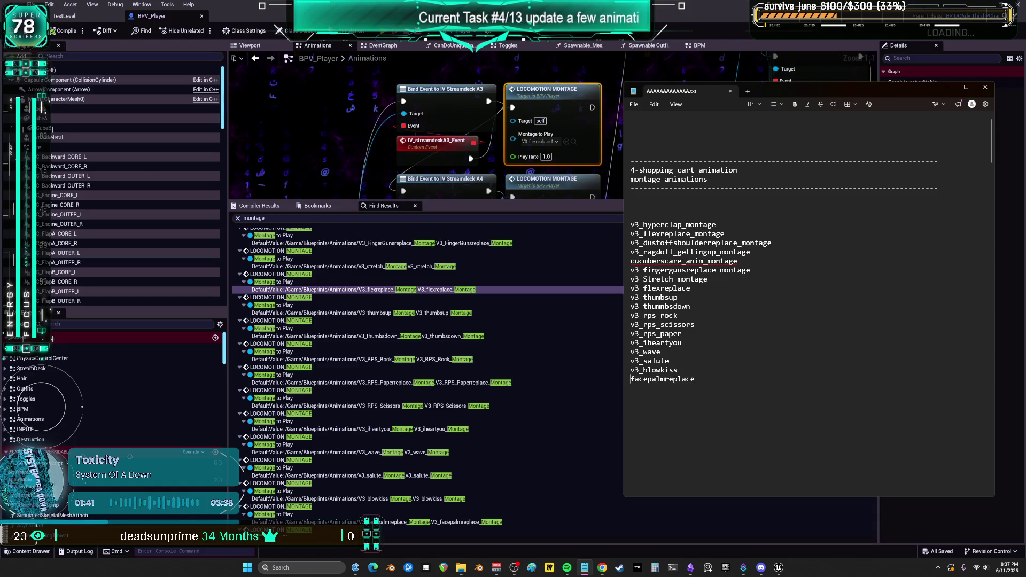
text(v3_)
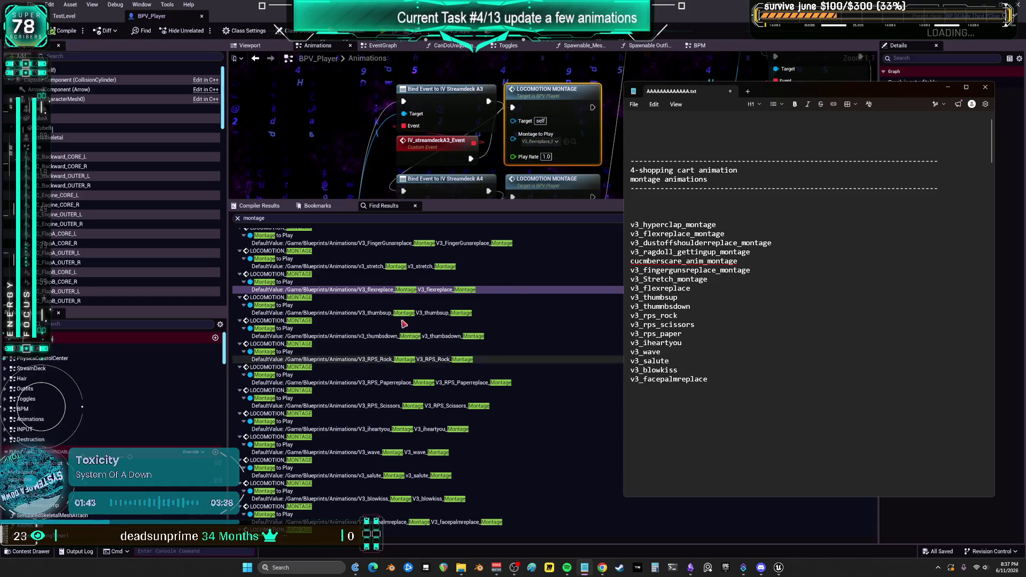
scroll(422, 432, down, 5)
scroll(421, 432, down, 5)
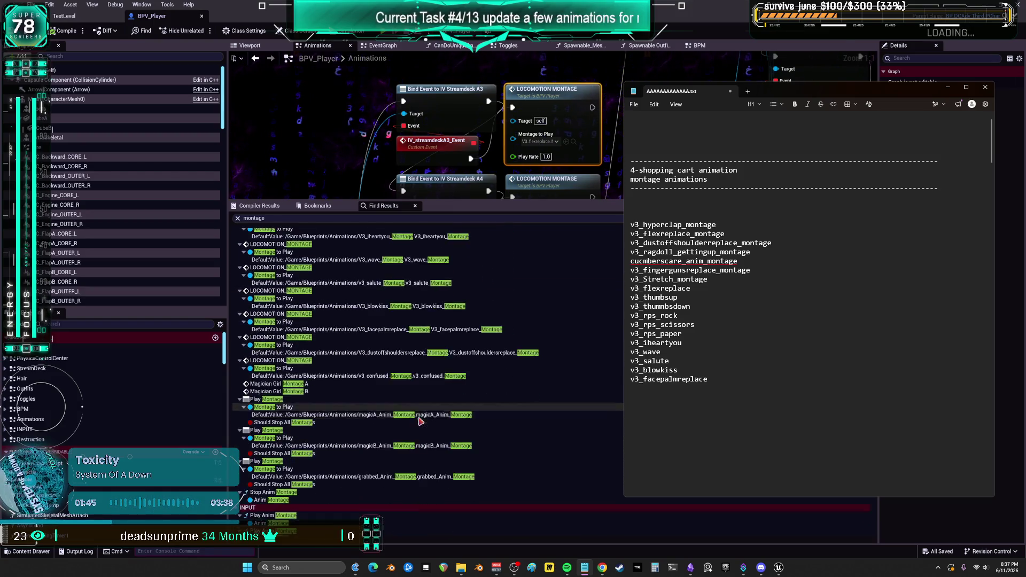
click(676, 395)
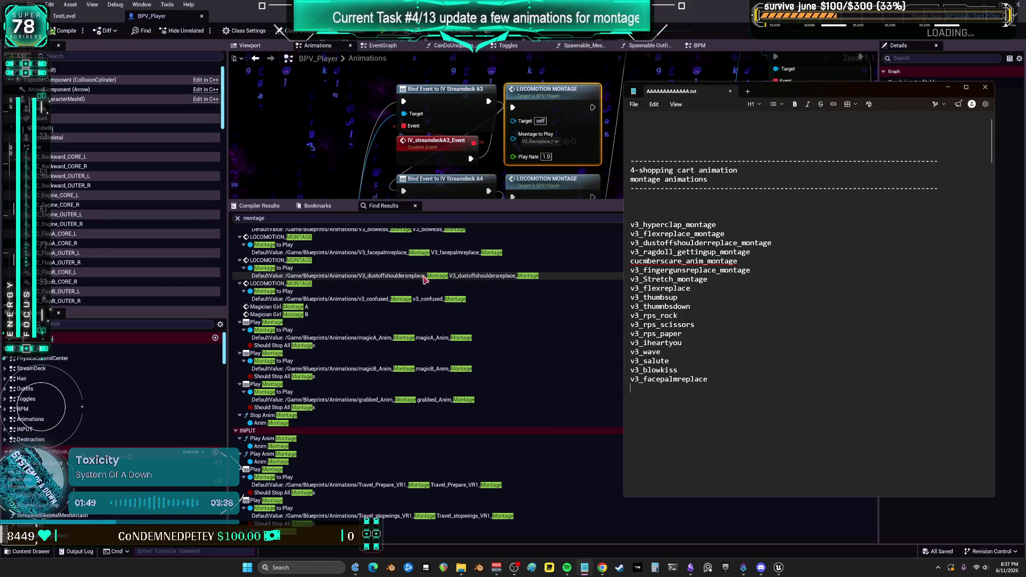
text(v3)
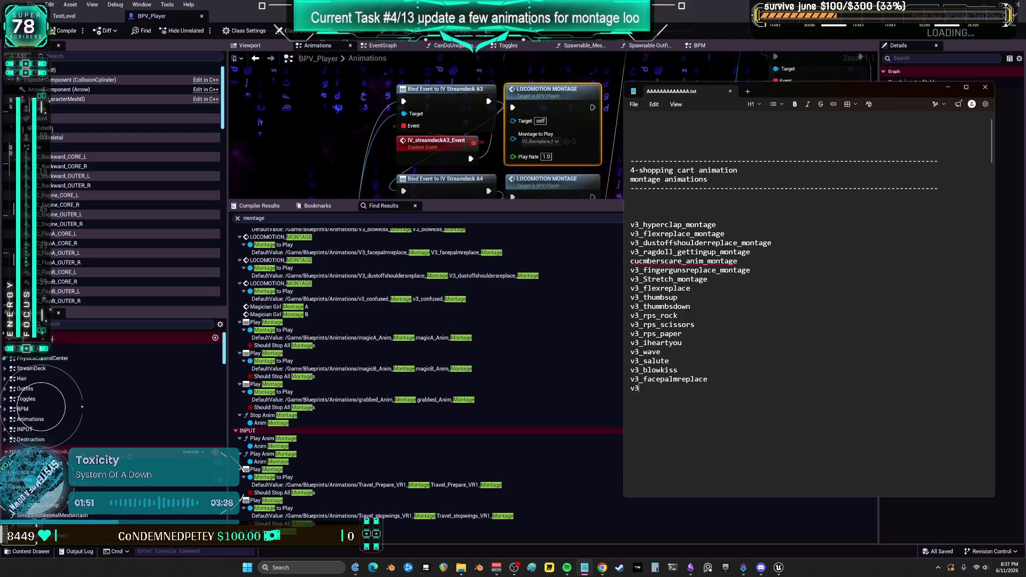
text(_confused)
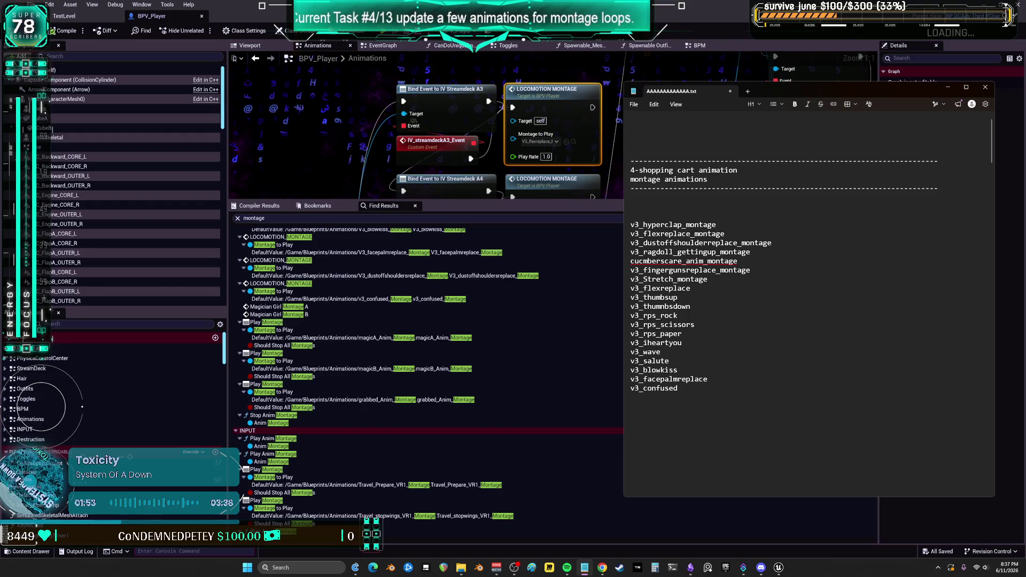
key(Return)
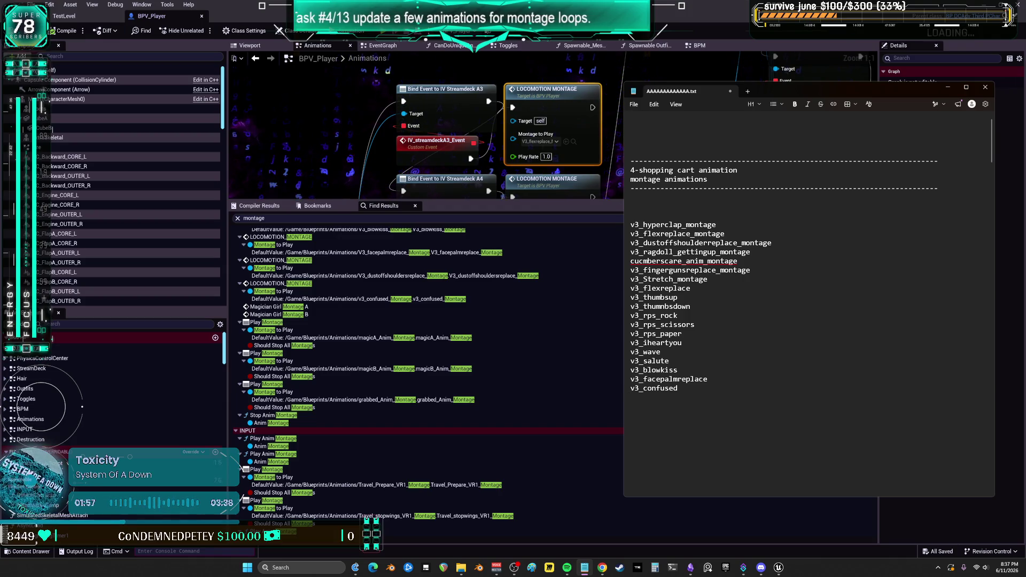
Step: Add magicA_anim, magicB_anim and grabbed_anim to the list, correcting the typos
text(magic_a_anim)
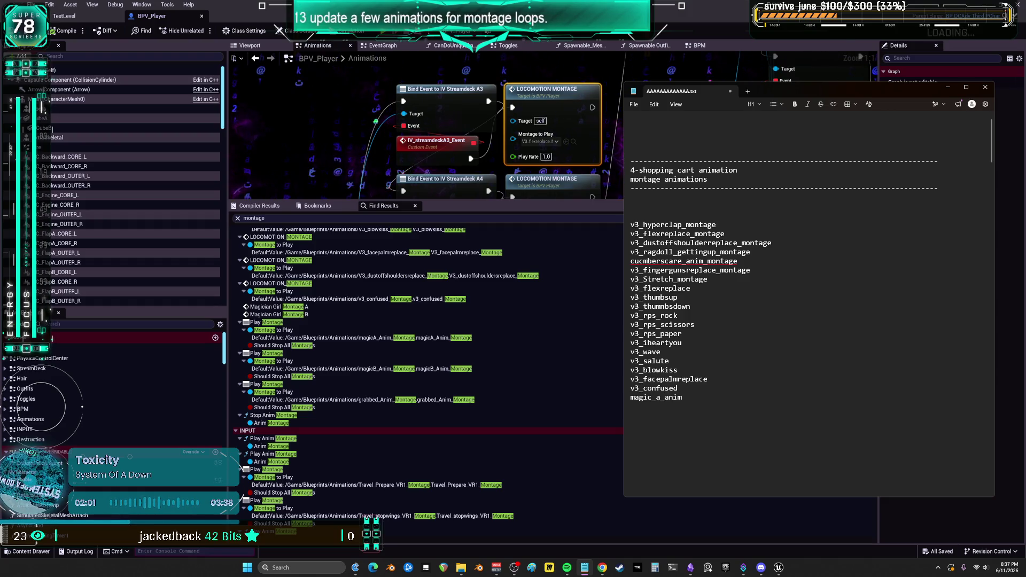
text(n)
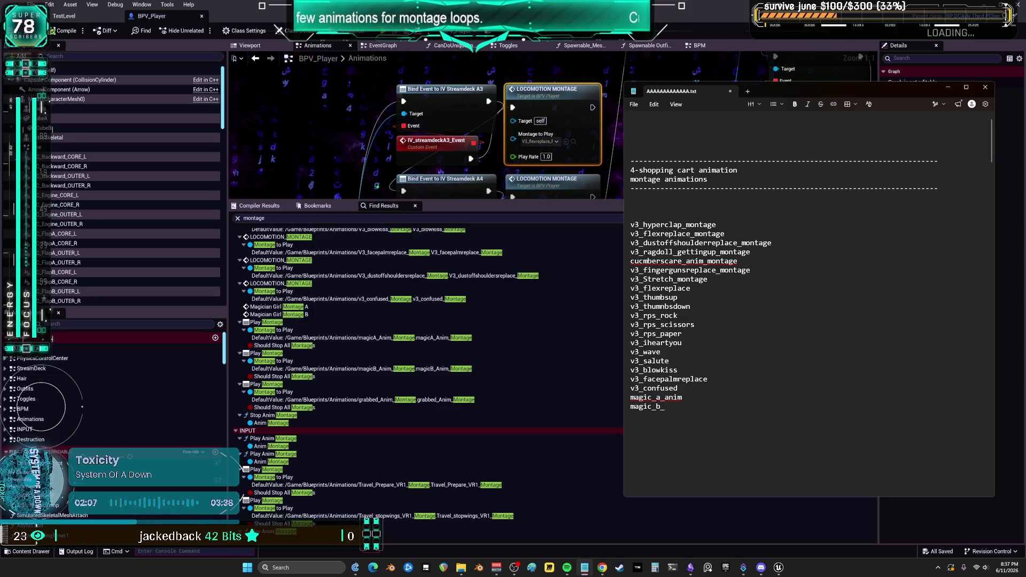
key(BackSpace)
text(B)
key(Return)
click(656, 406)
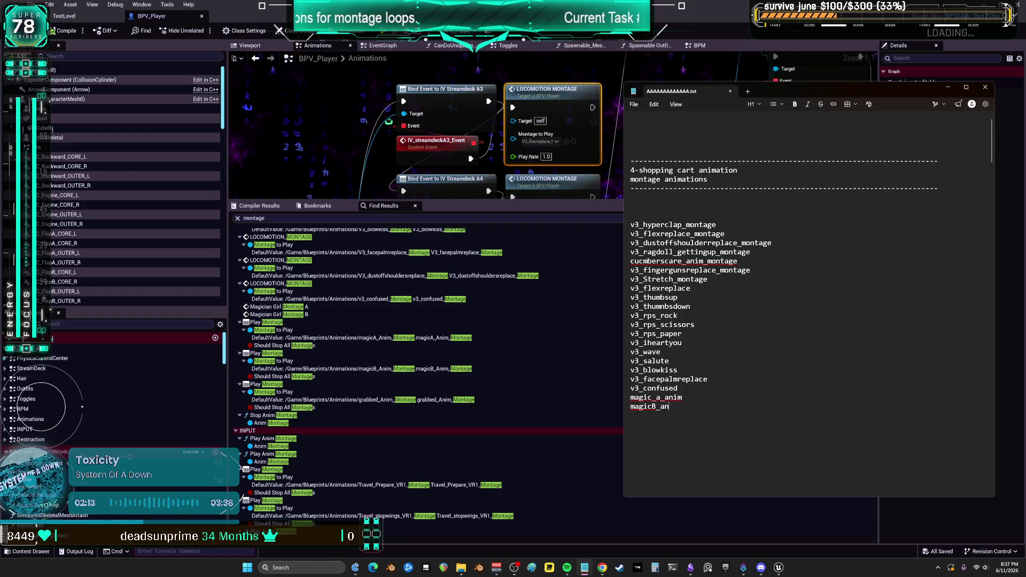
click(662, 397)
key(BackSpace)
key(BackSpace)
text(A)
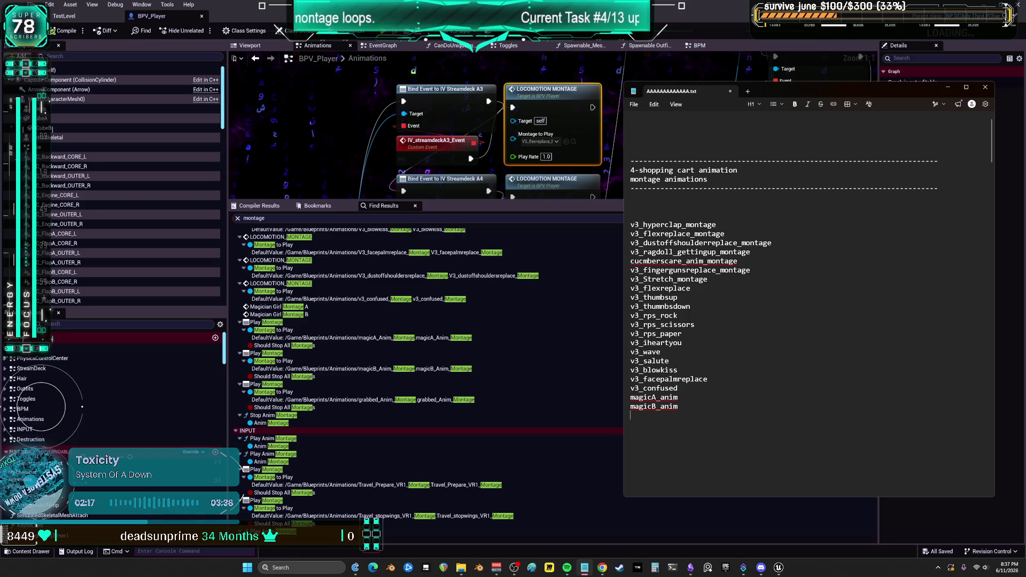
text(grabbed)
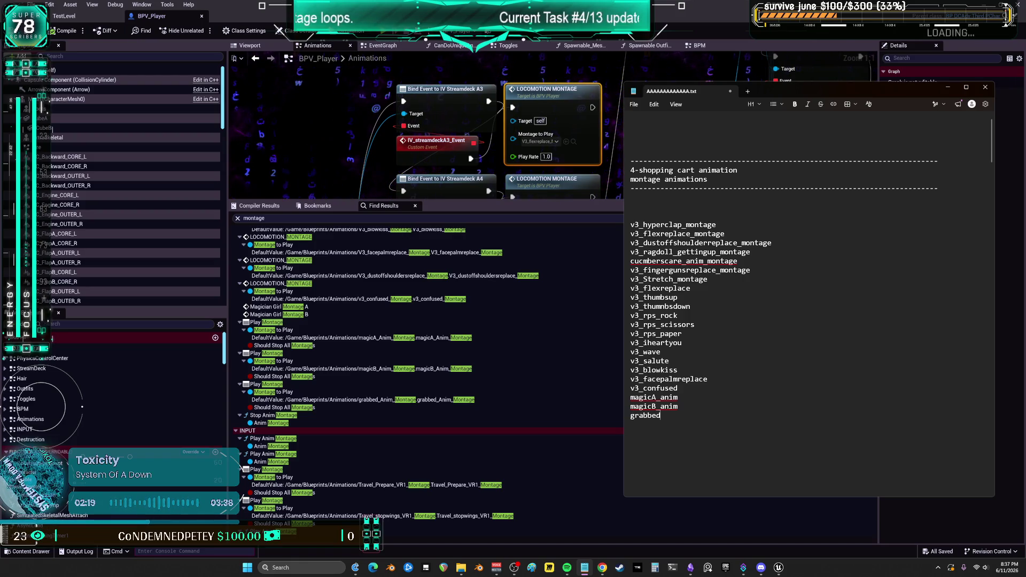
text(_an)
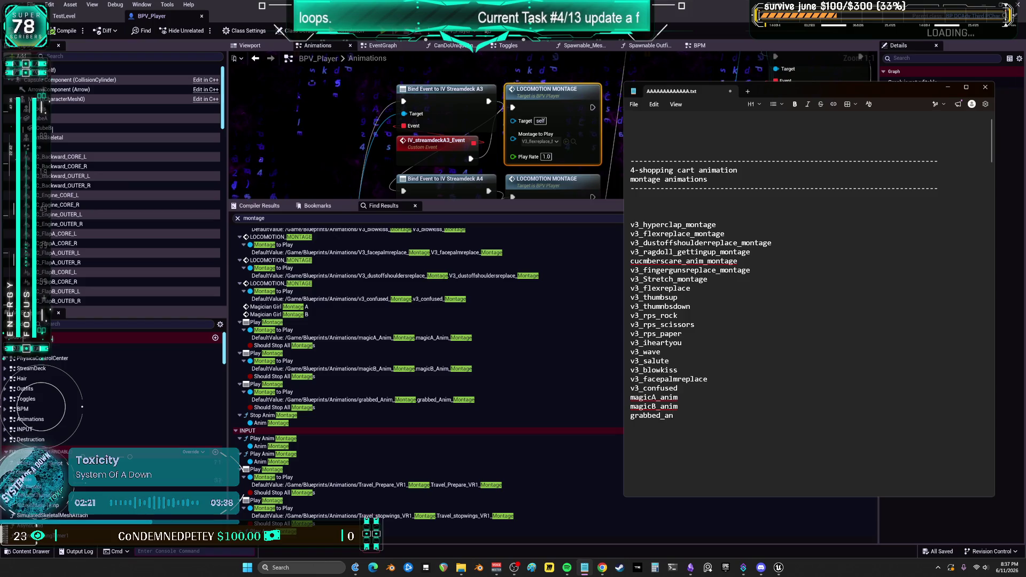
key(BackSpace)
key(BackSpace)
text(m)
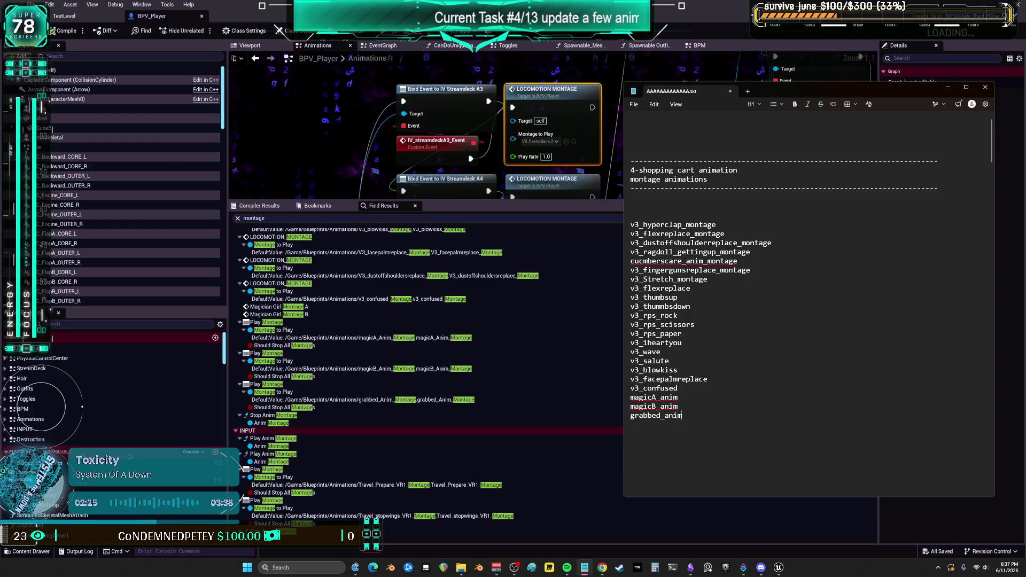
scroll(440, 383, down, 10)
scroll(440, 383, down, 15)
scroll(468, 357, down, 15)
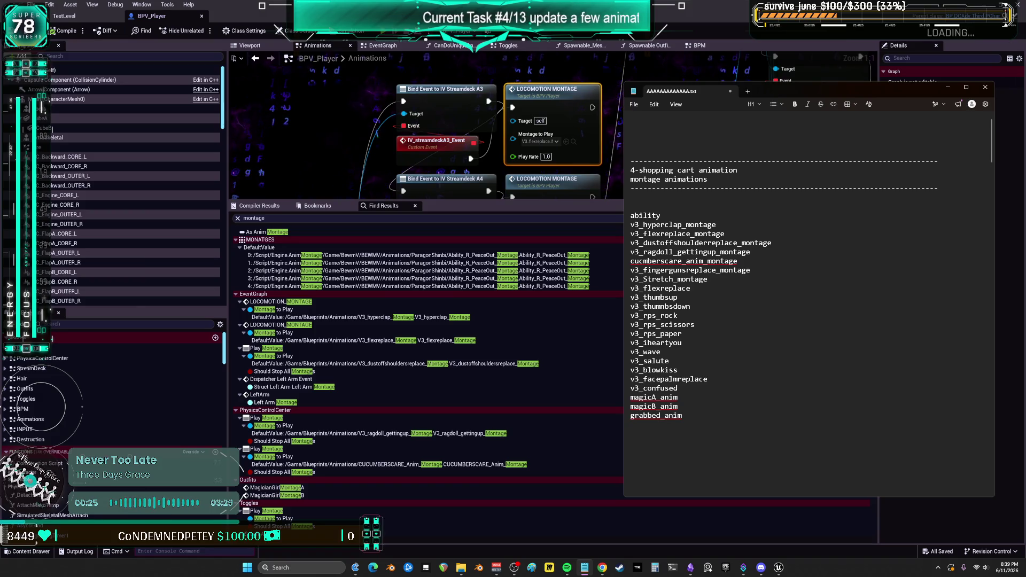
Step: Finish the top entry so it reads ability_r_peaceout, fixing the typo
text(_r_)
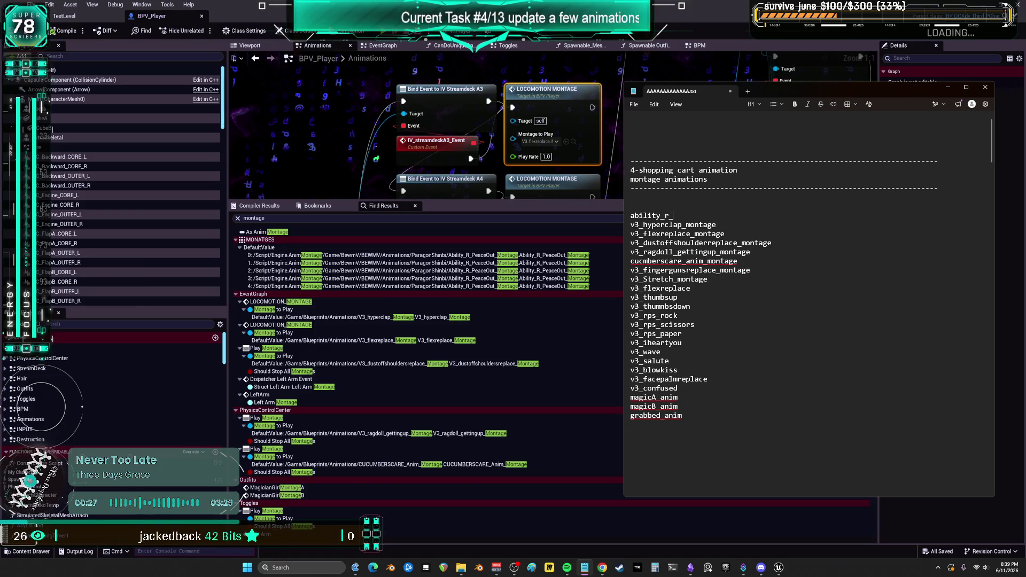
key(BackSpace)
key(BackSpace)
text(ceout)
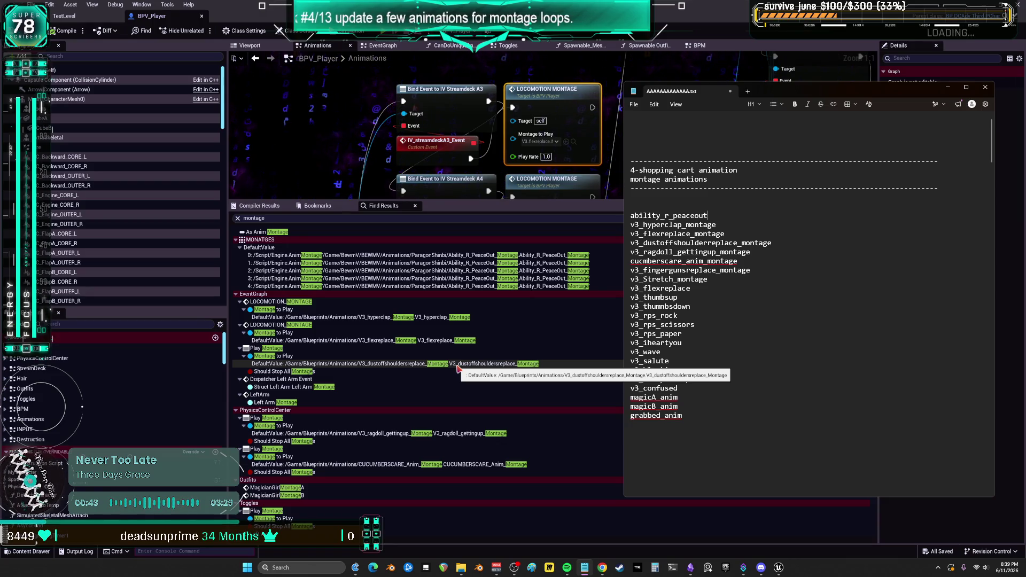
Step: Scroll through the 'montage' Find Results down to the dashability montage
scroll(458, 368, down, 10)
scroll(521, 398, down, 6)
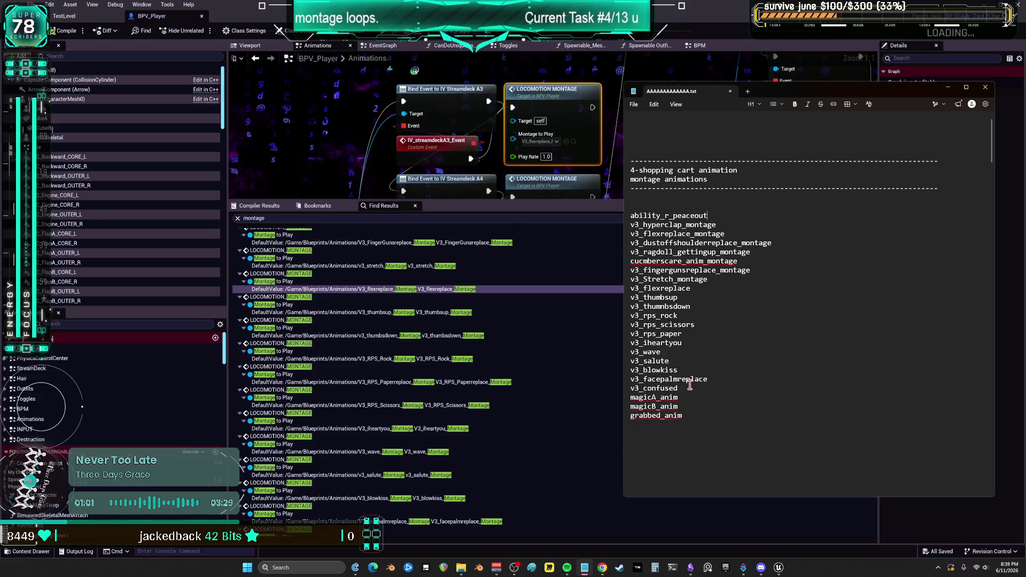
scroll(435, 455, down, 3)
scroll(435, 454, down, 3)
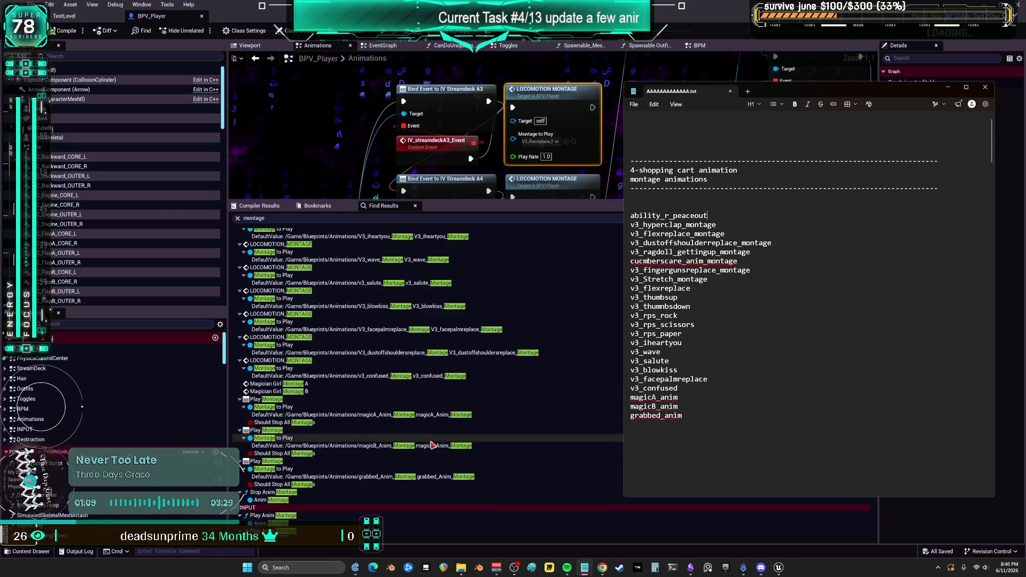
scroll(421, 457, down, 6)
scroll(421, 457, down, 7)
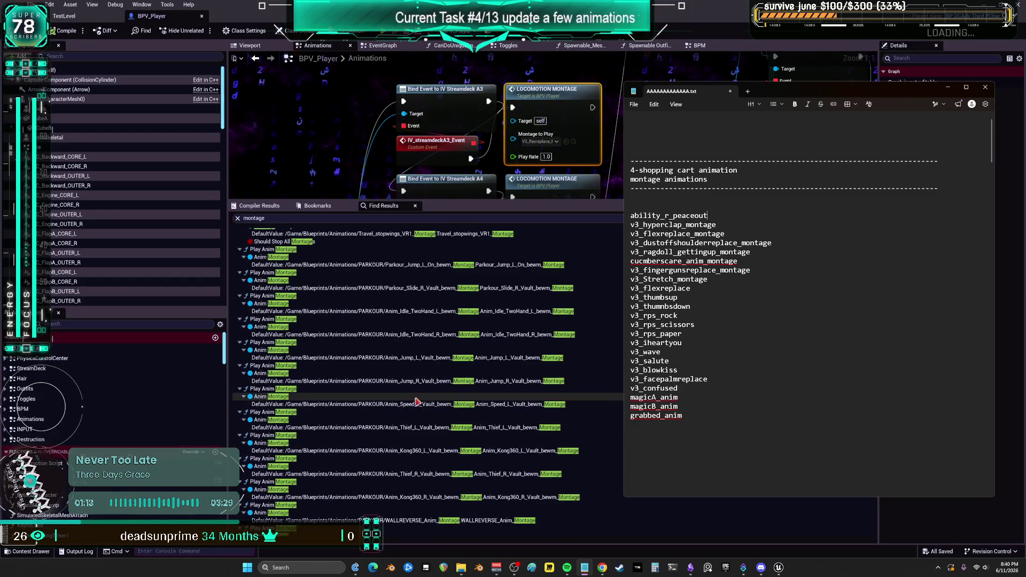
scroll(416, 406, down, 8)
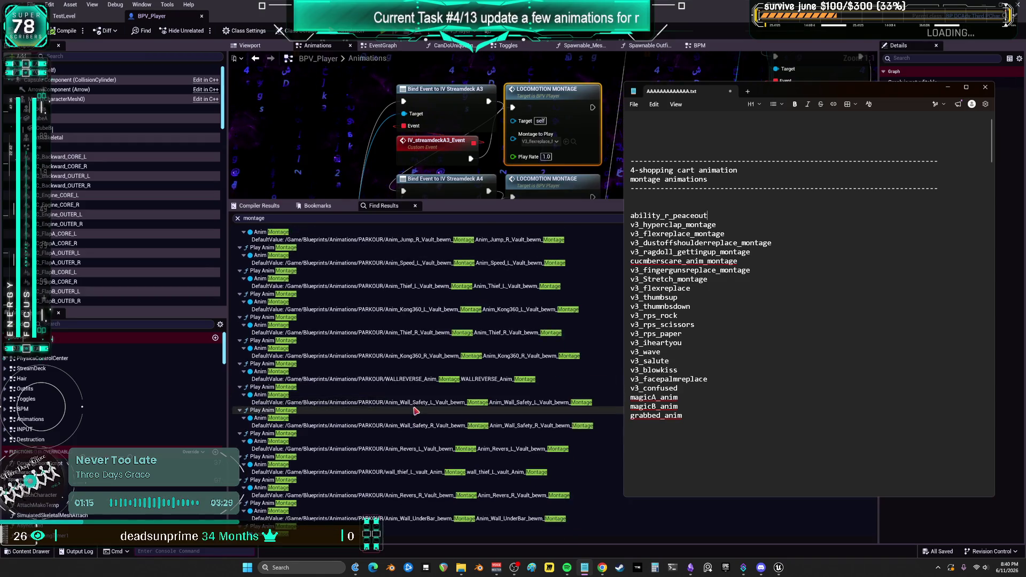
scroll(417, 418, down, 8)
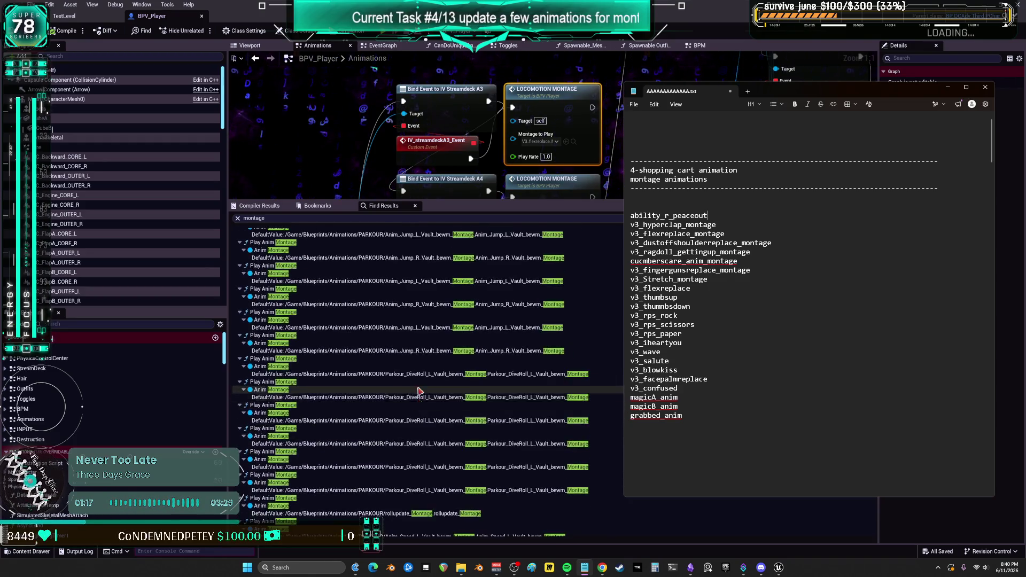
scroll(420, 399, down, 4)
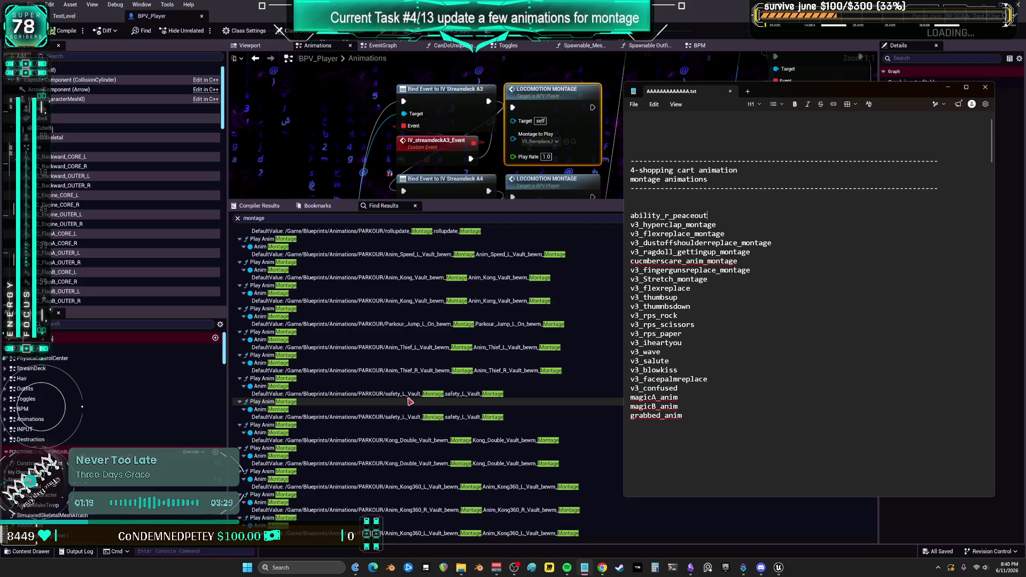
scroll(409, 400, down, 8)
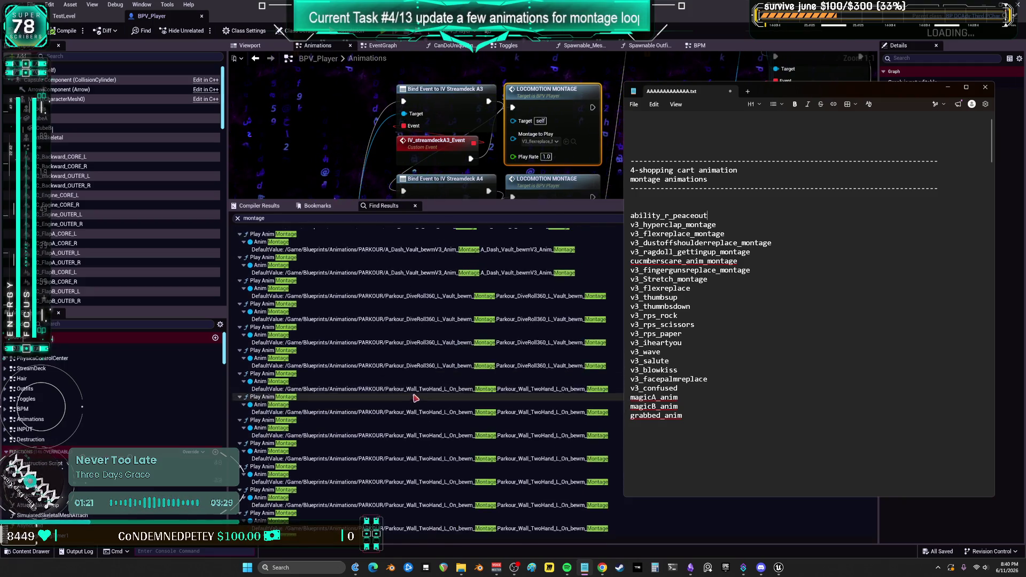
scroll(421, 400, down, 10)
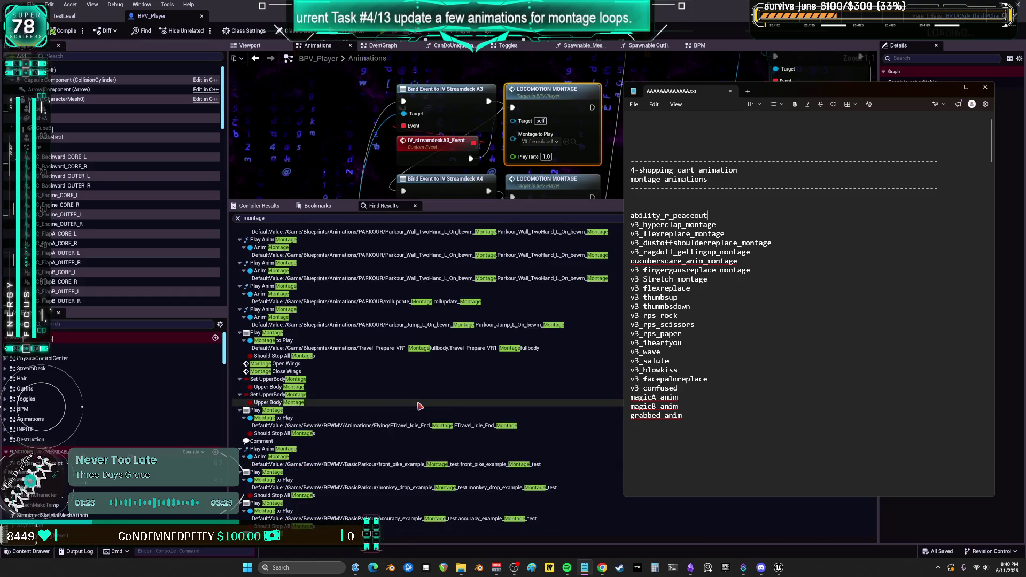
scroll(422, 410, down, 3)
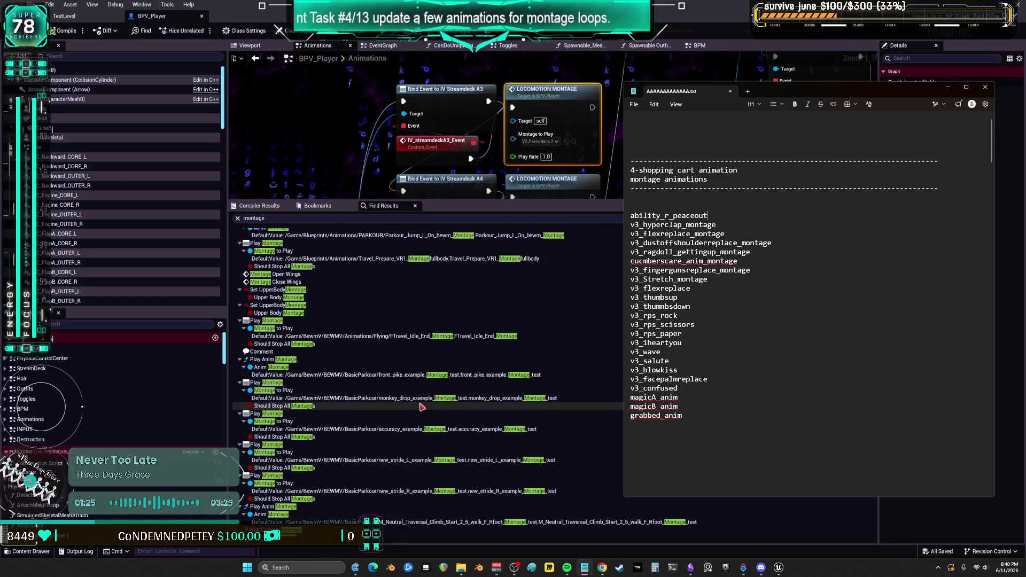
scroll(421, 407, down, 1)
scroll(420, 407, down, 1)
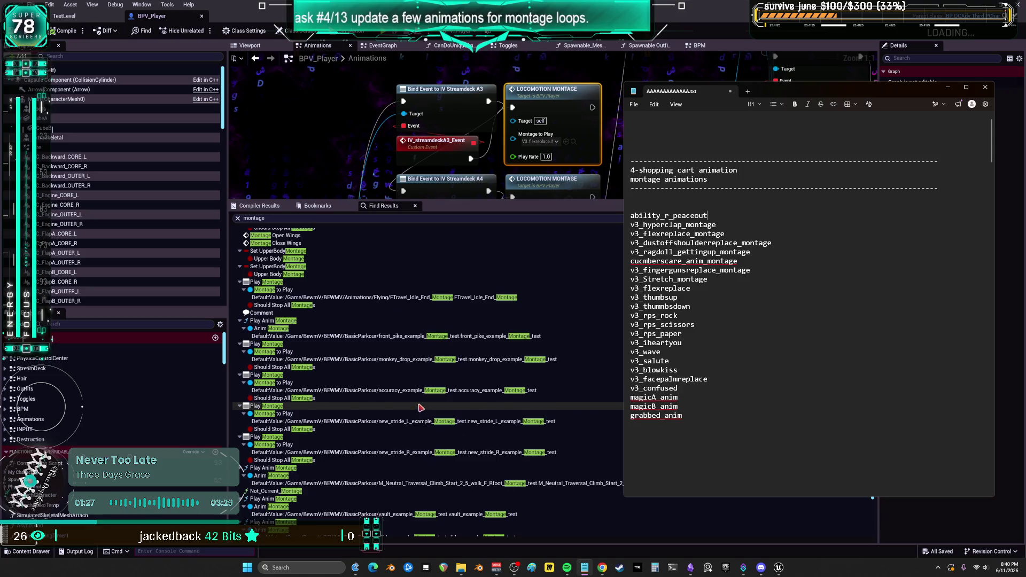
scroll(420, 407, down, 10)
scroll(420, 409, down, 9)
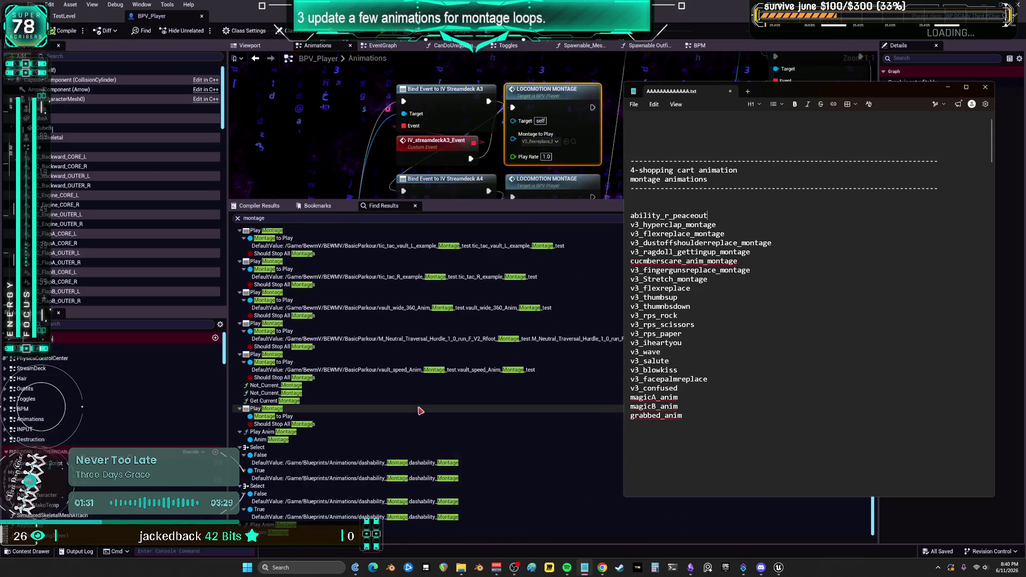
Step: Add dashability on a new line below grabbed_anim in the Notepad list
click(689, 429)
text(ashability)
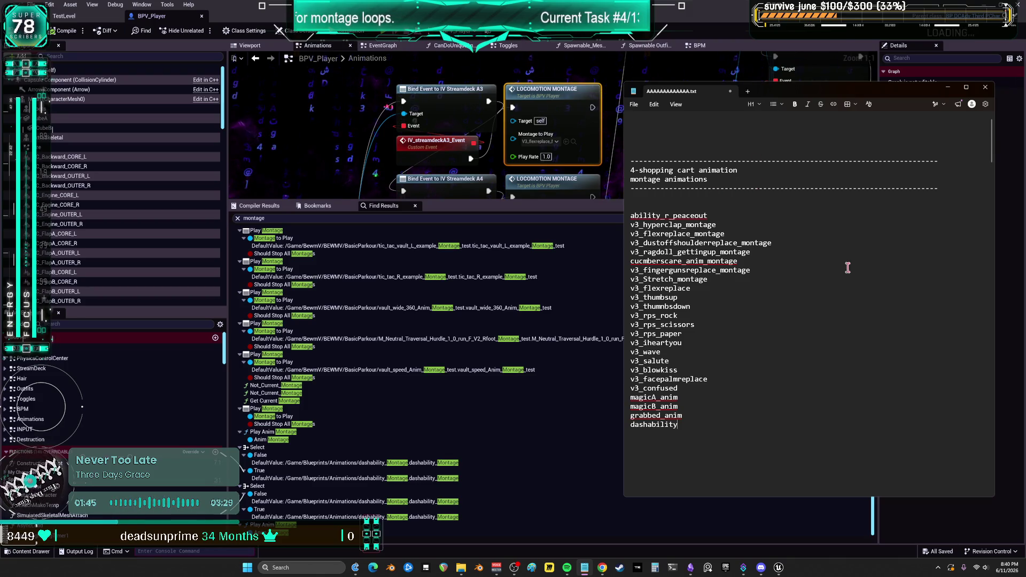
key(alt+Tab)
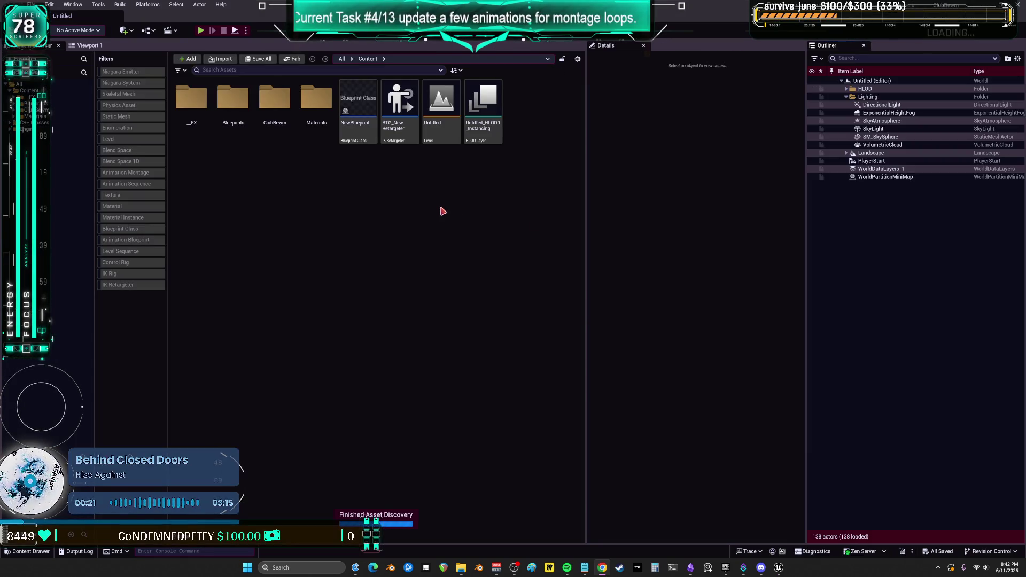
Step: Select the NewBlueprint asset in ClubBewm's Content folder
click(369, 125)
Step: Open NewBlueprint and frame the lower node network of its EventGraph
double_click(369, 125)
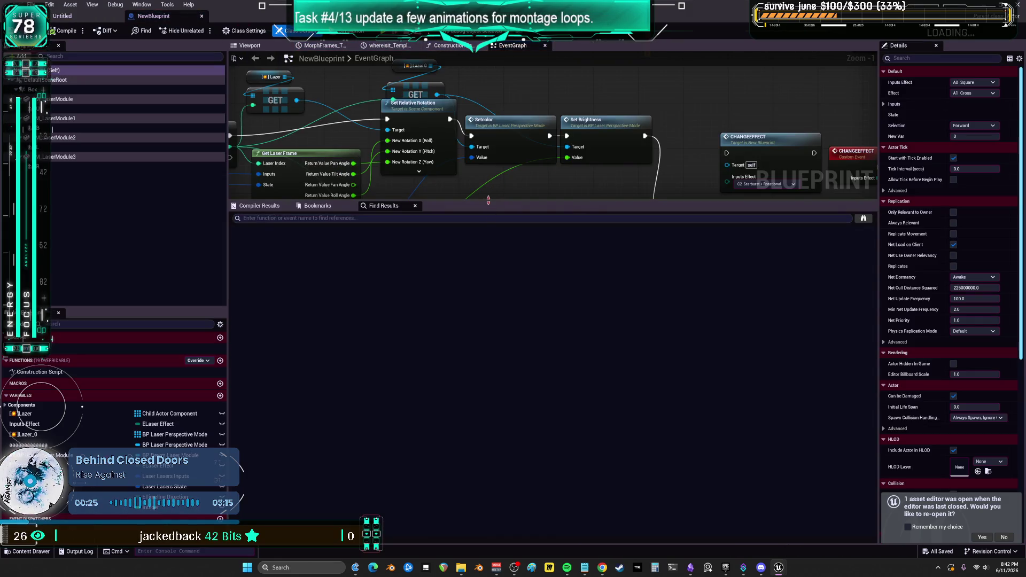
mouse_move(473, 188)
mouse_down()
mouse_move(546, 304)
mouse_move(460, 54)
mouse_move(419, 215)
mouse_move(320, 204)
mouse_up()
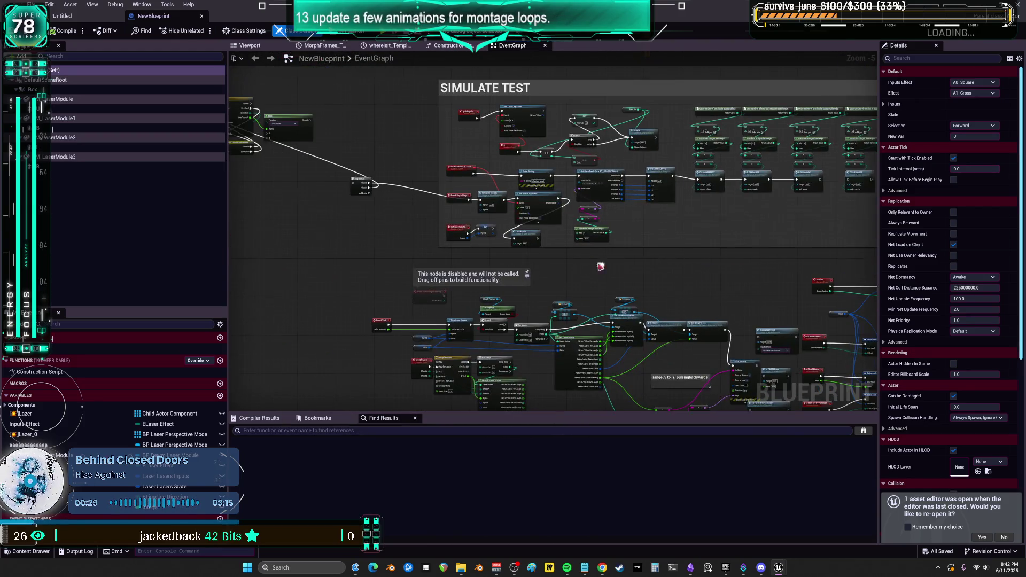
click(183, 188)
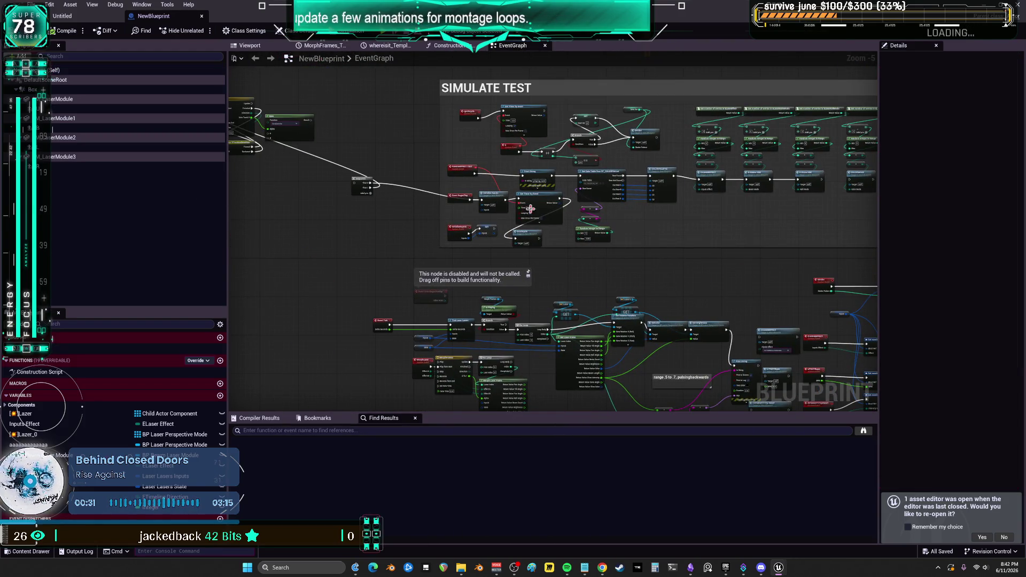
drag(677, 275, 584, 146)
scroll(533, 181, up, 5)
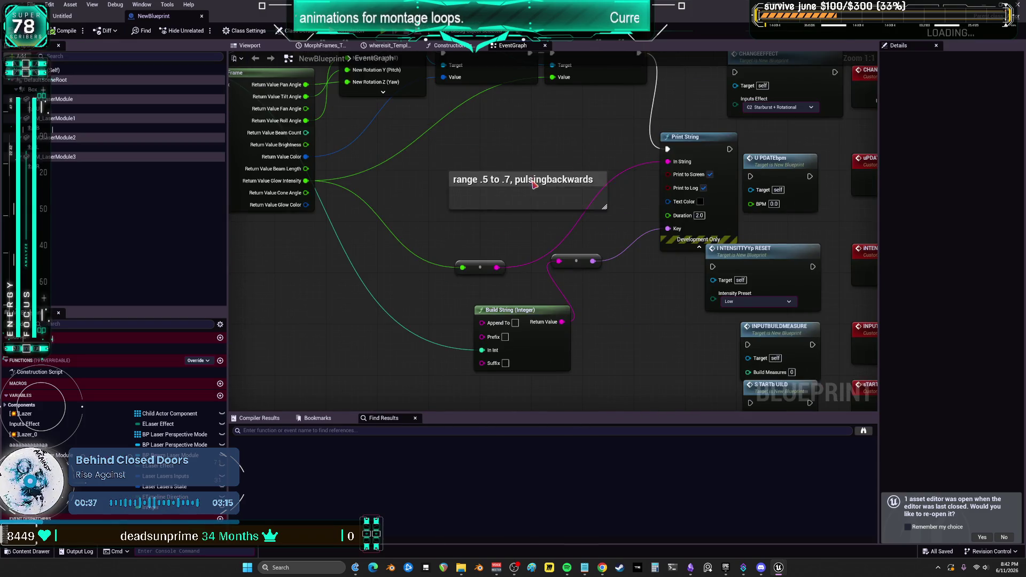
Step: Edit and commit the 'range .5 to .7, pulsingbackwards' comment, then preview the lasers in the Viewport
double_click(535, 182)
click(552, 156)
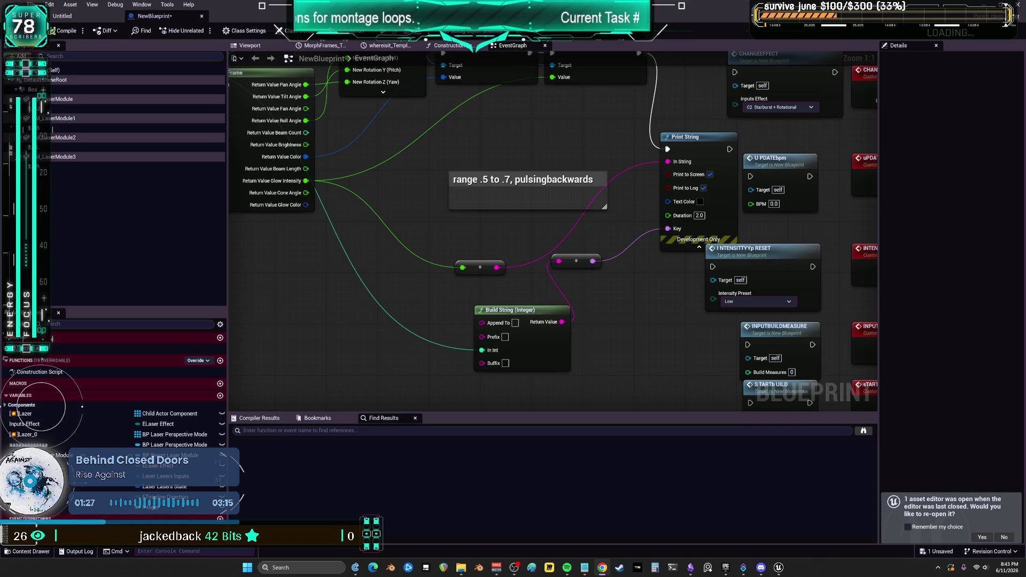
scroll(549, 307, down, 3)
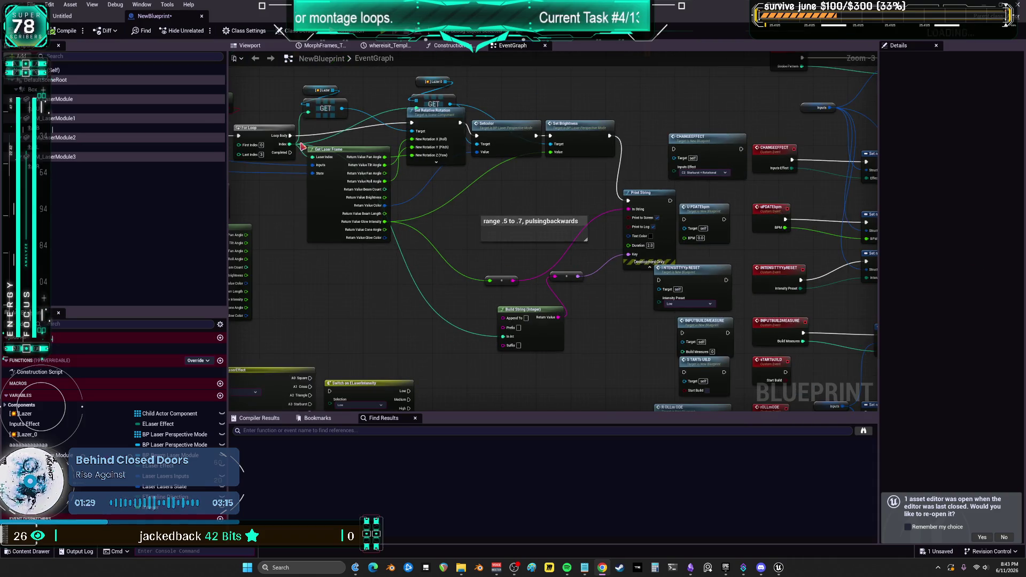
click(250, 45)
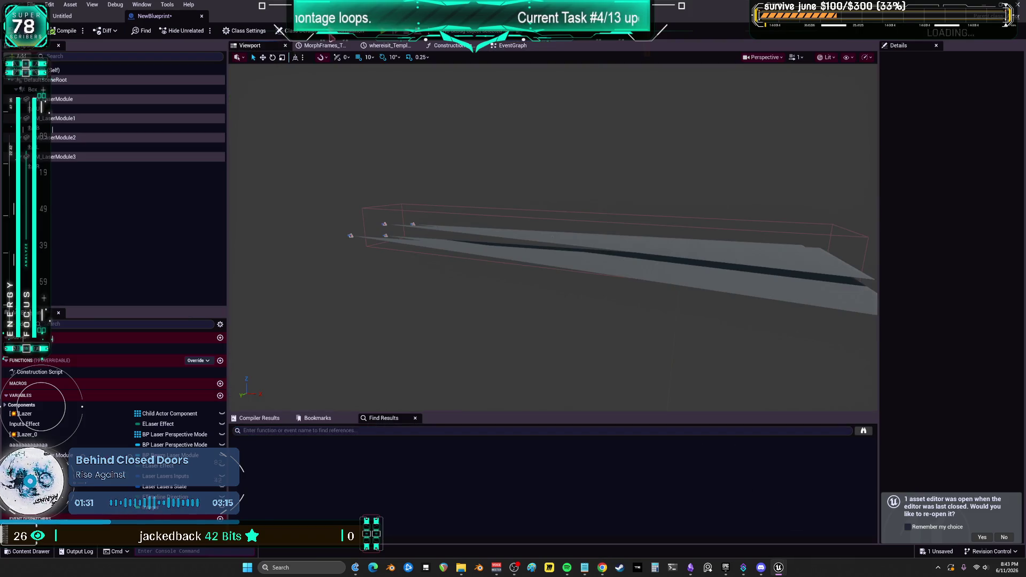
Step: Orbit and widen the laser Blueprint preview, then return to the BPV_Player project
mouse_move(386, 72)
mouse_down()
mouse_move(771, 348)
mouse_move(991, 341)
mouse_up()
drag(228, 262, 52, 259)
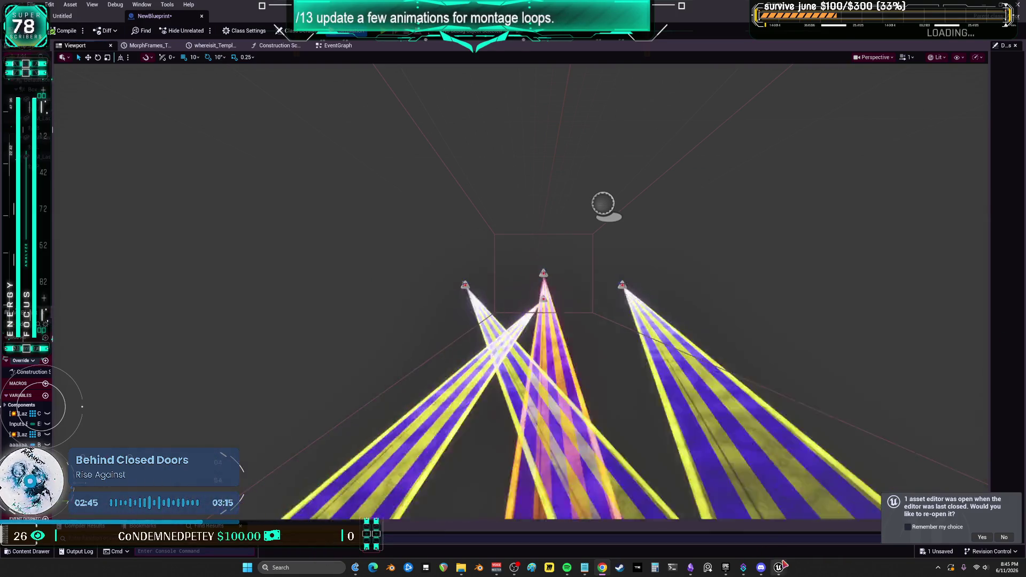
mouse_move(779, 568)
click(733, 532)
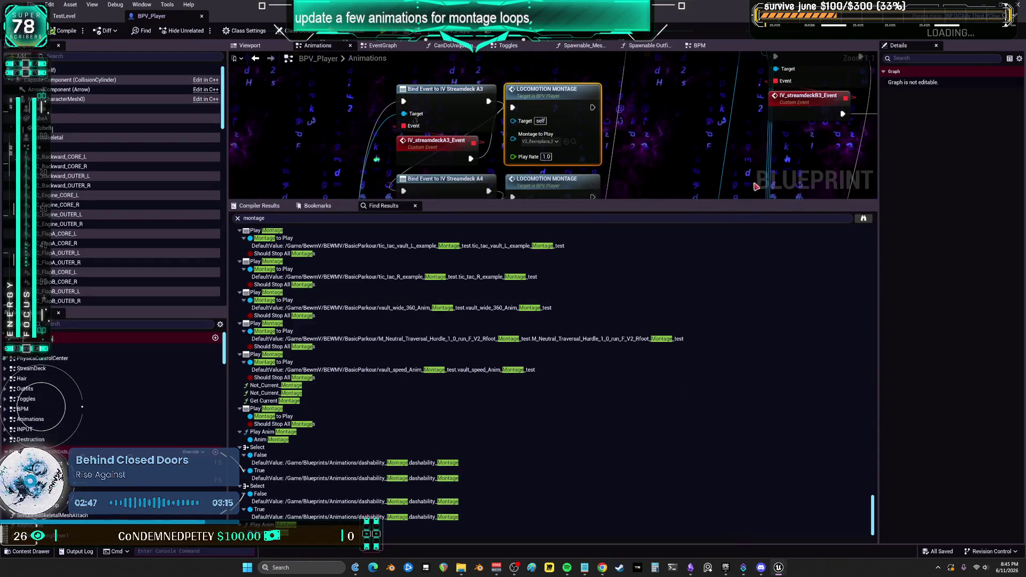
Step: Enlarge the BPV_Player graph above the search results, then orbit the laser preview to another angle
drag(815, 202, 780, 489)
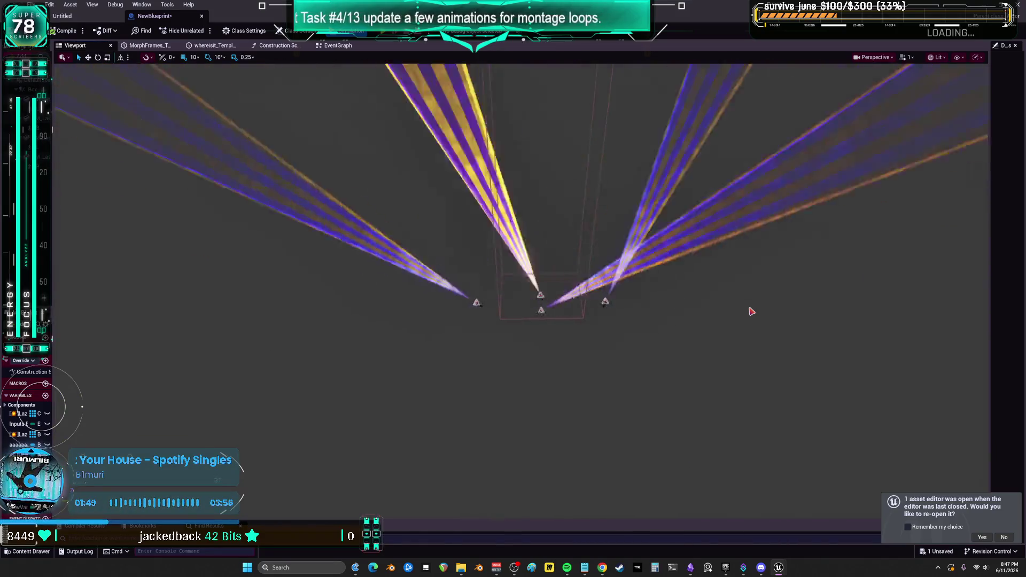
mouse_move(752, 311)
mouse_down()
mouse_move(722, 353)
mouse_move(722, 257)
mouse_move(721, 405)
mouse_move(722, 313)
mouse_move(721, 398)
mouse_move(722, 384)
mouse_up()
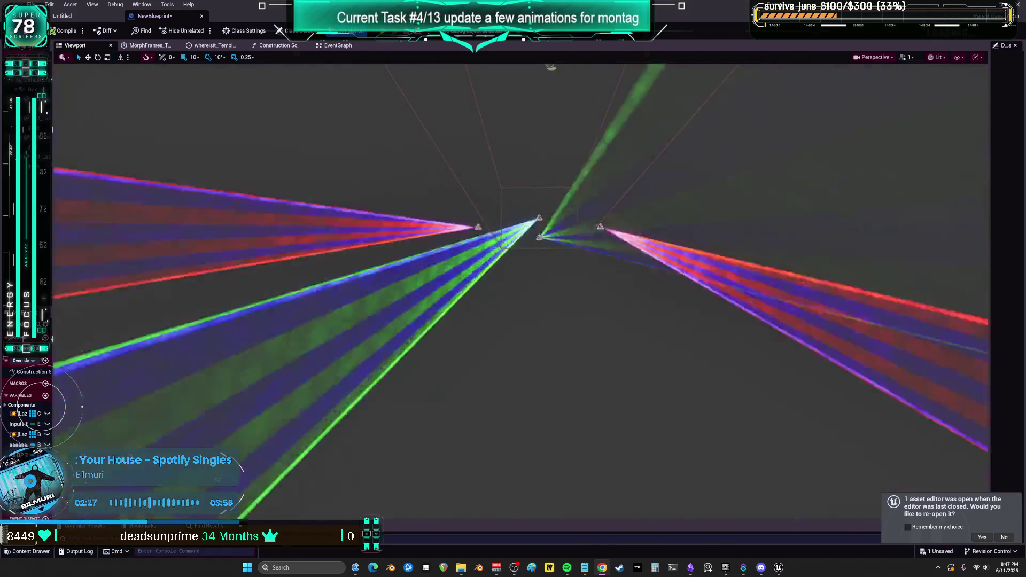
Step: Go back to NewBlueprint's EventGraph
click(344, 47)
Step: Wire Get Laser Frame's Brightness into Set Brightness's Value, tidy the nodes, and open the Untitled level
scroll(381, 312, up, 3)
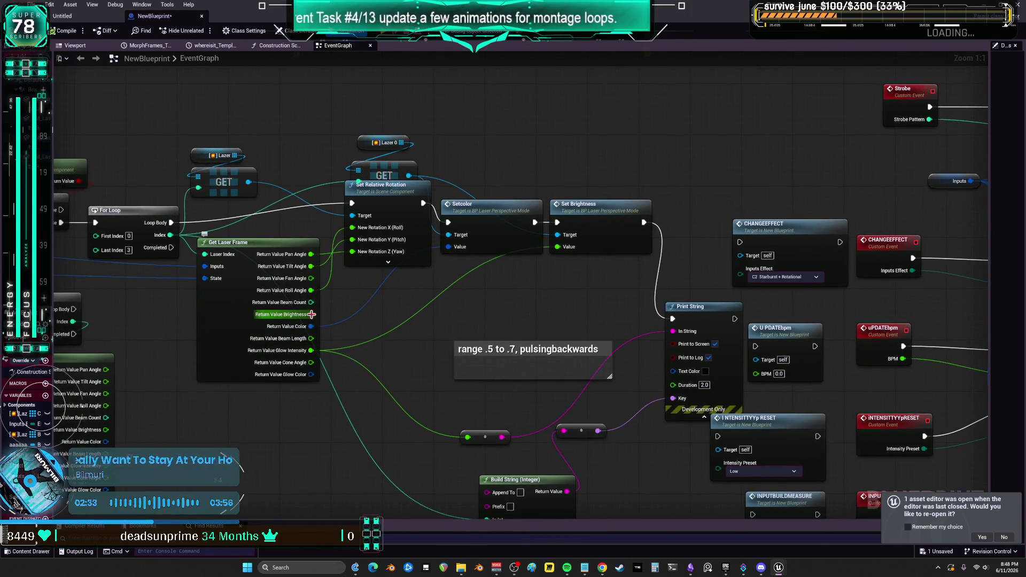
drag(310, 314, 537, 287)
drag(558, 249, 559, 249)
drag(588, 204, 594, 217)
drag(310, 315, 298, 327)
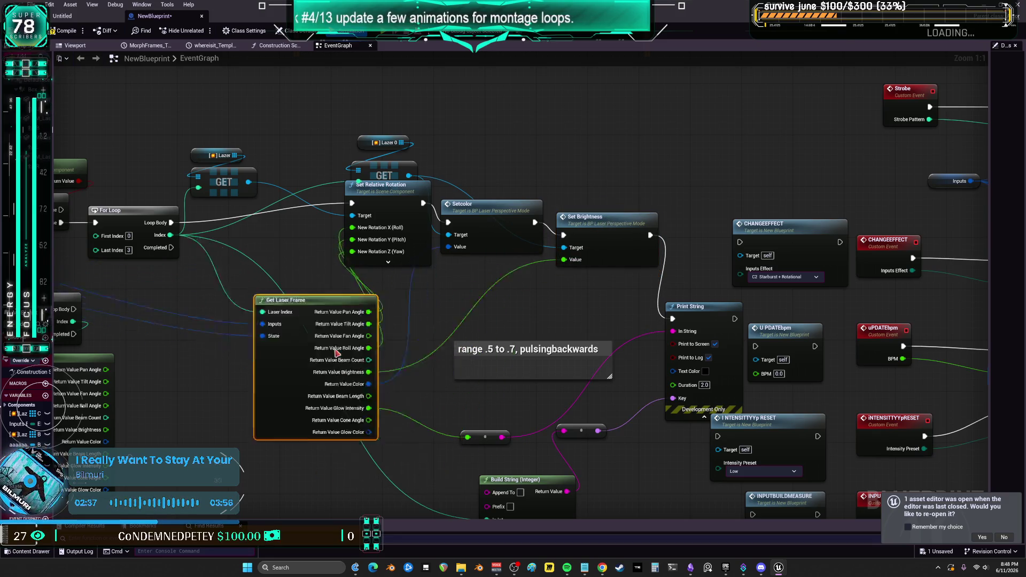
drag(469, 438, 469, 439)
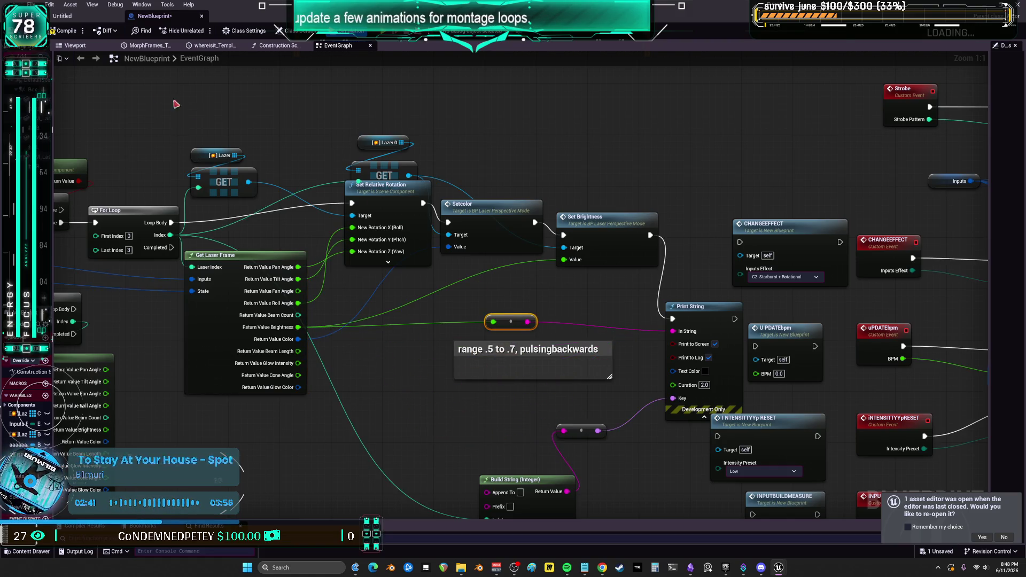
click(86, 16)
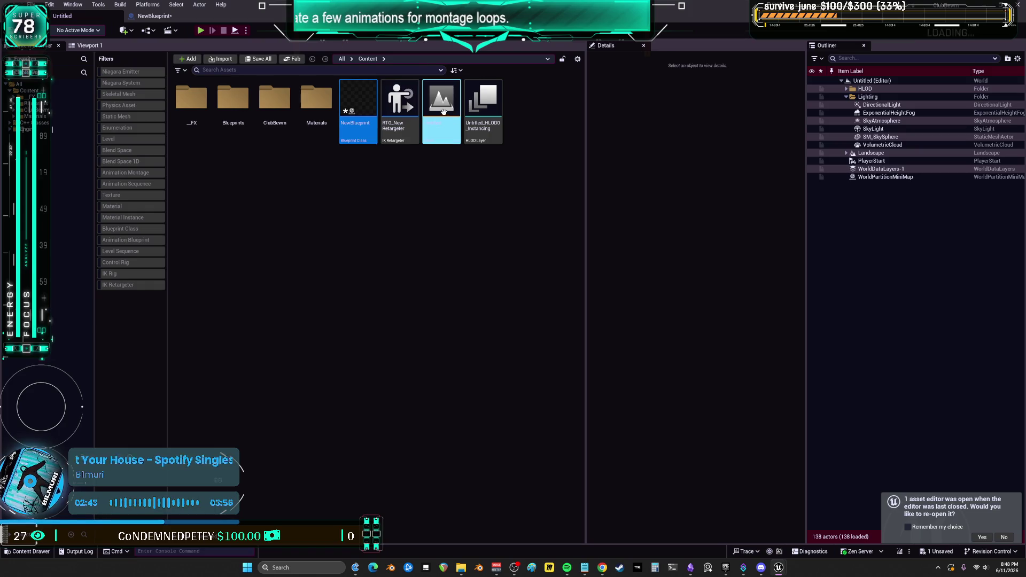
double_click(443, 111)
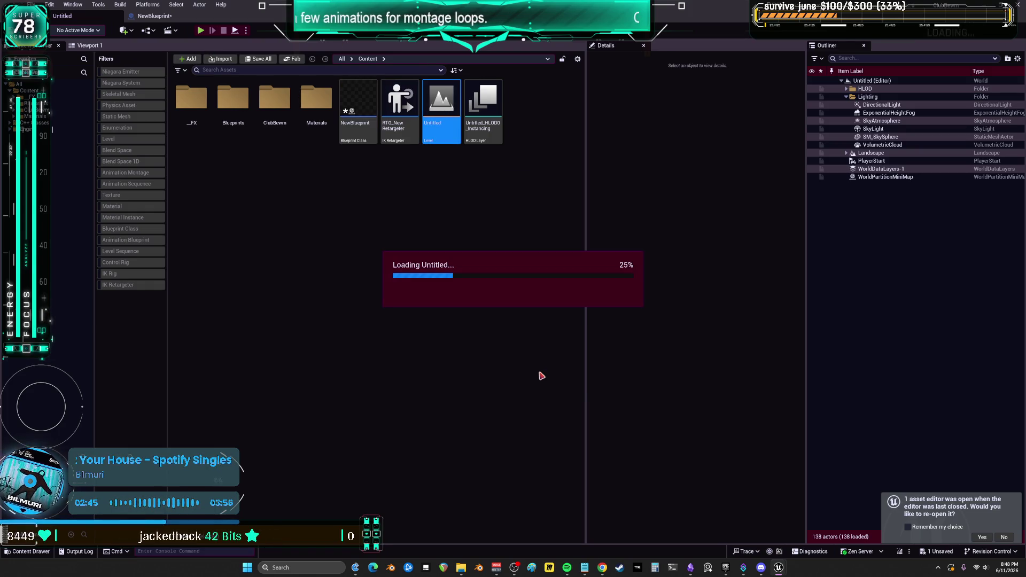
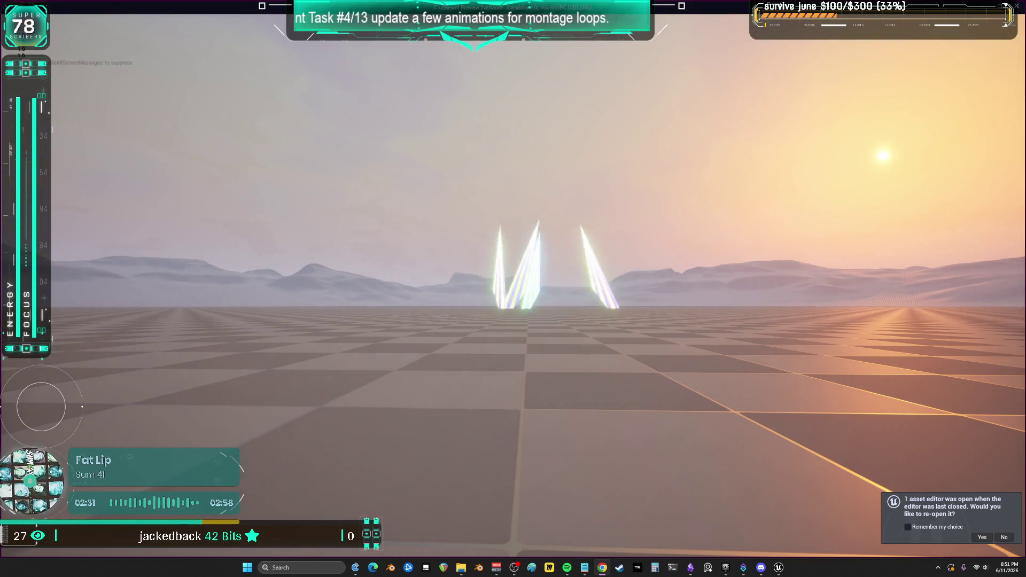
Step: Take the laser-show preview out of full screen and shrink its window to reveal the editor
key(alt+Return)
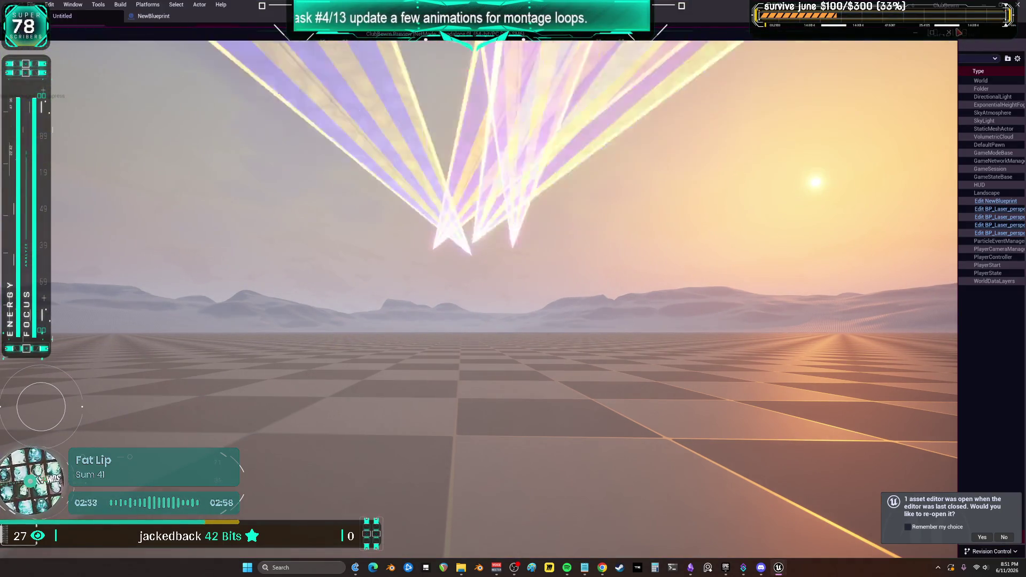
mouse_move(565, 187)
mouse_down()
mouse_move(546, 160)
mouse_move(563, 196)
mouse_up()
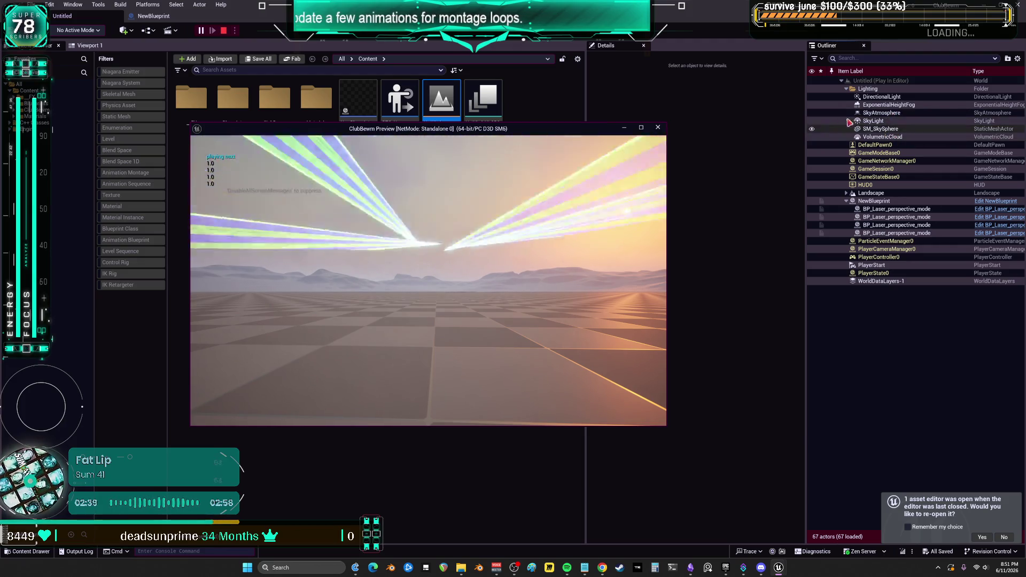
Step: Select ExponentialHeightFog, watch the laser show maximized in the preview, then return to the editor
click(889, 106)
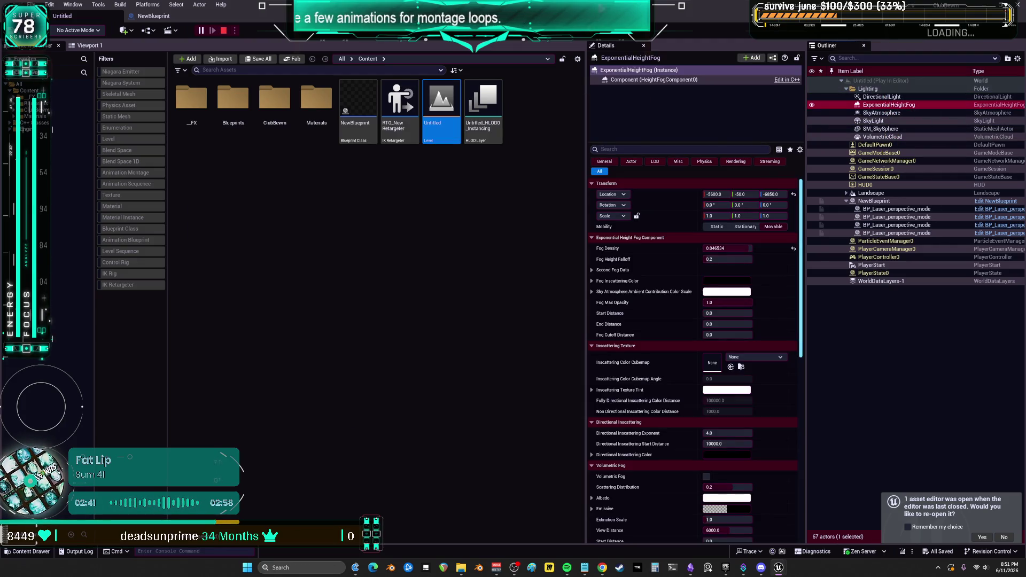
key(alt+Tab)
click(641, 129)
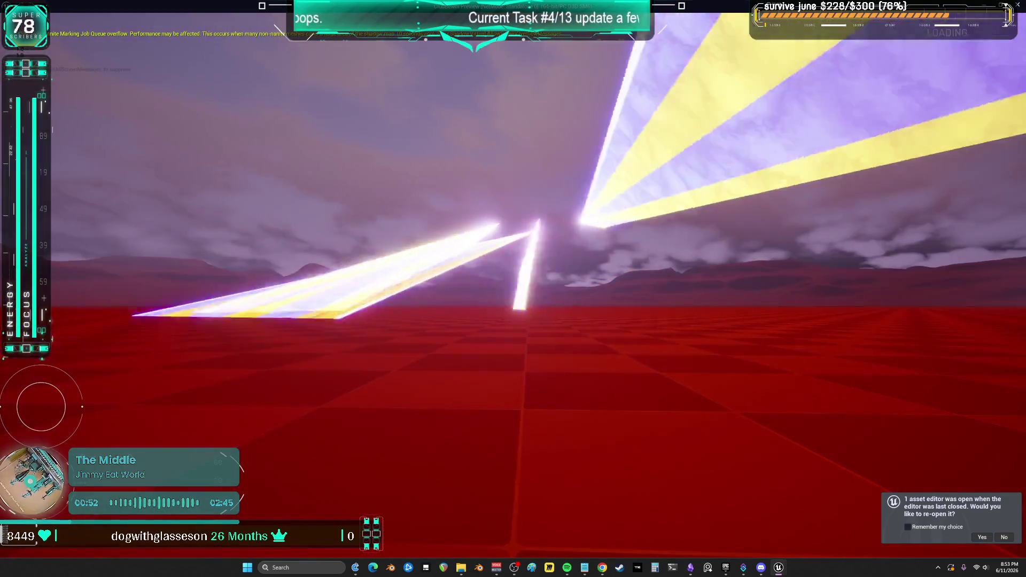
key(alt+Tab)
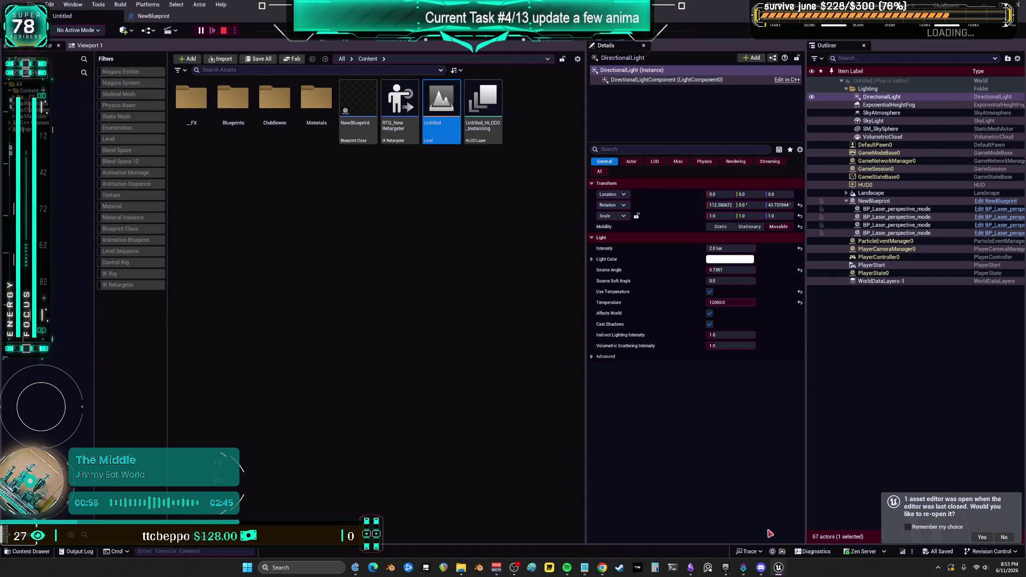
Step: Bring the laser preview back full screen, watch the beams over the foggy landscape, then stop it
mouse_move(779, 568)
click(779, 521)
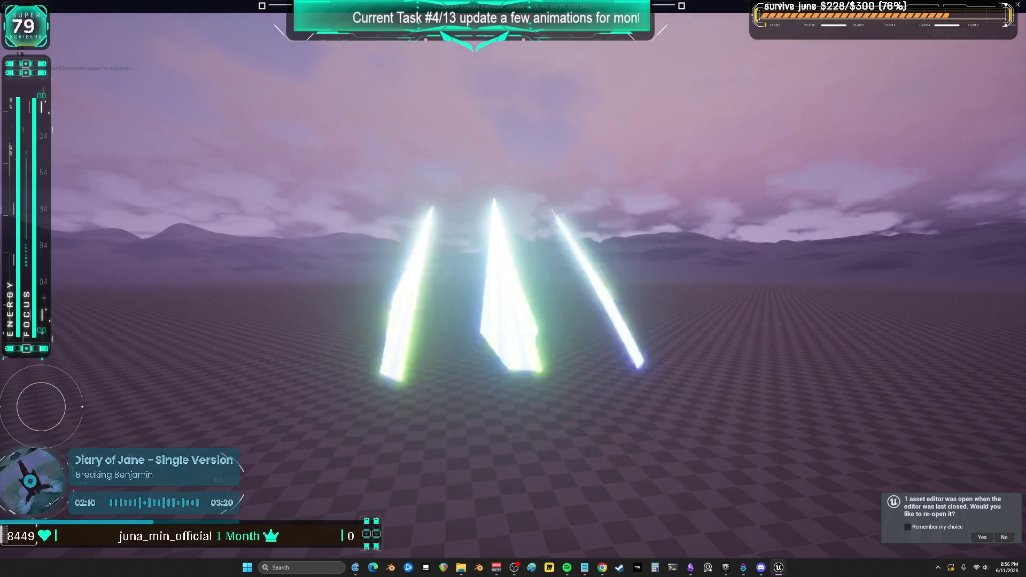
key(alt+Tab)
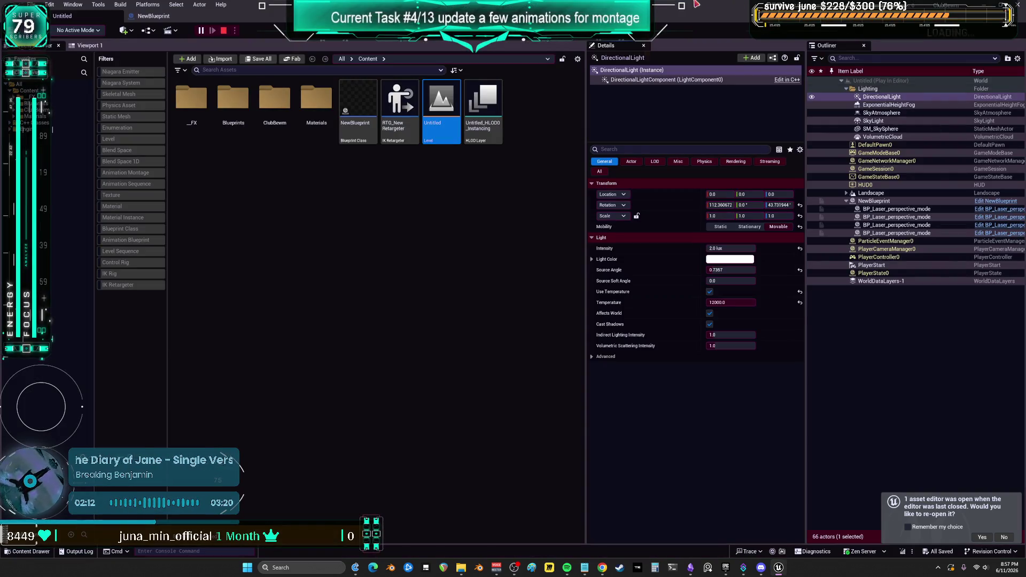
key(alt+Tab)
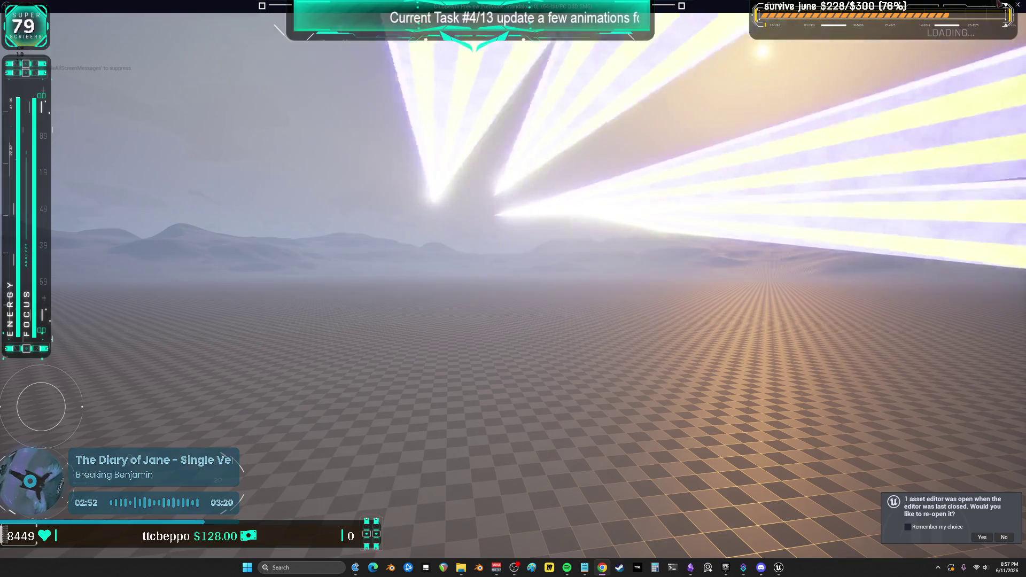
key(Escape)
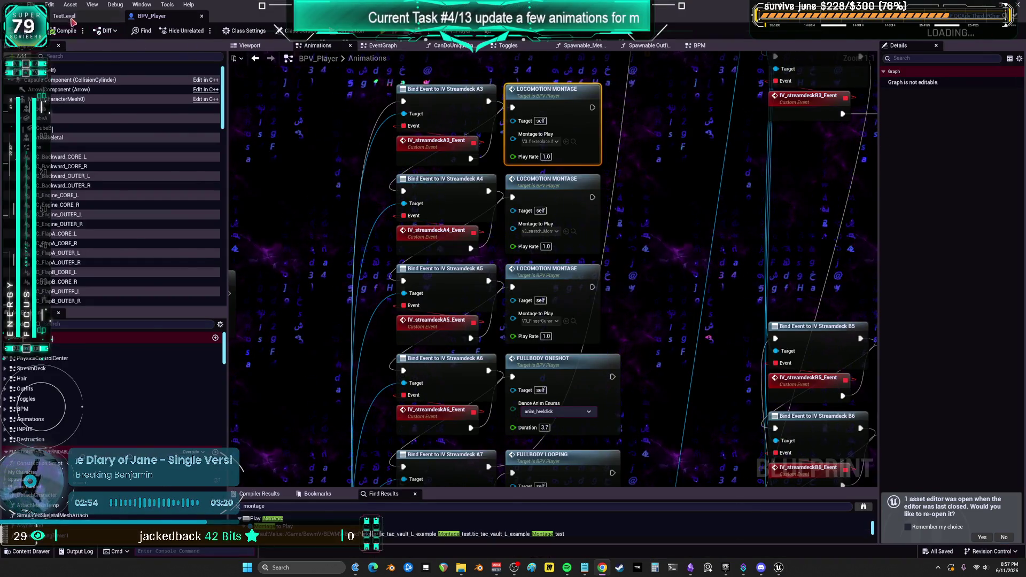
Step: From the TestLevel tab, filter the Content root to Level assets and open ClubBewm
click(72, 20)
key(alt+Left)
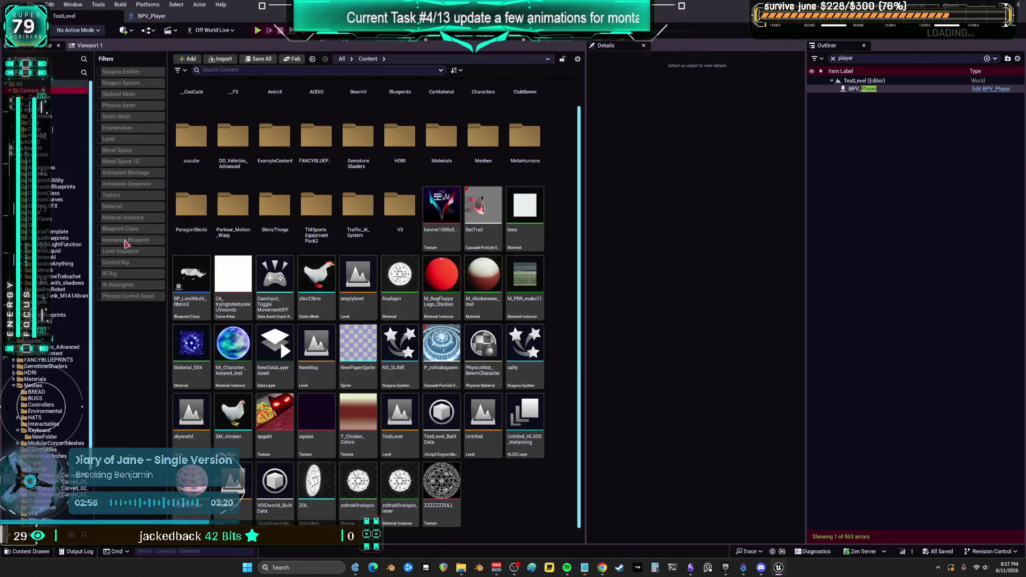
click(109, 139)
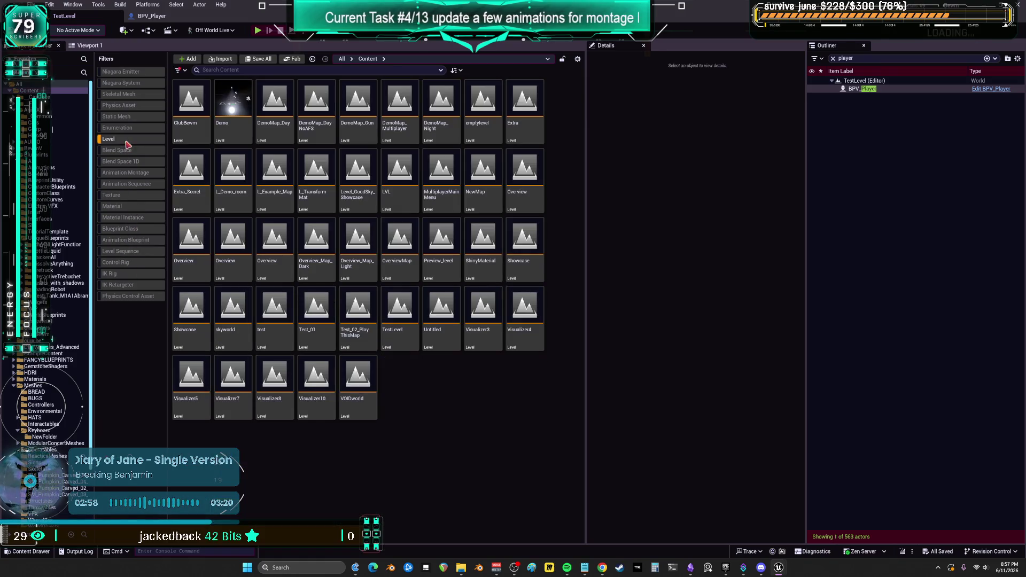
double_click(195, 138)
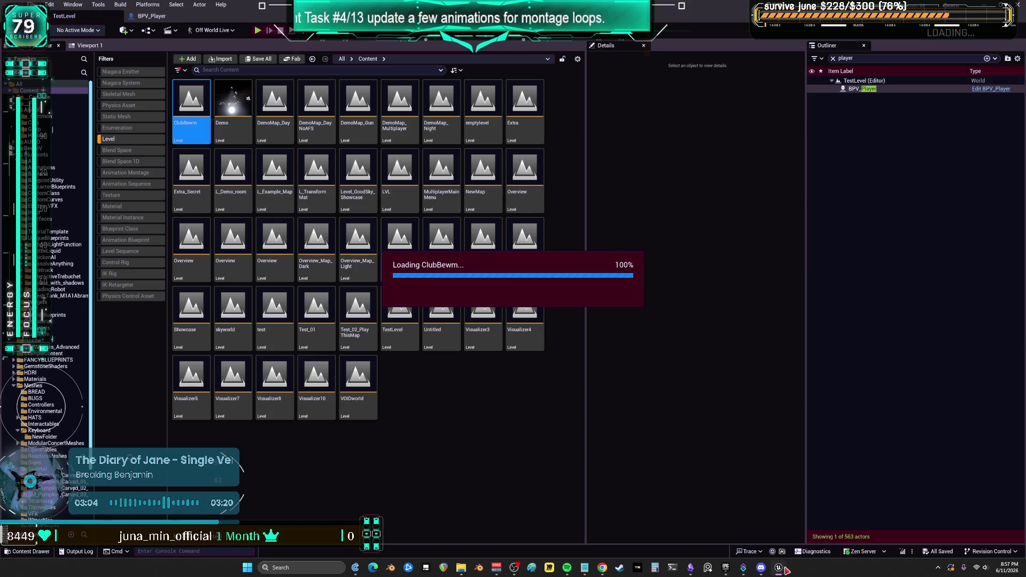
mouse_move(786, 570)
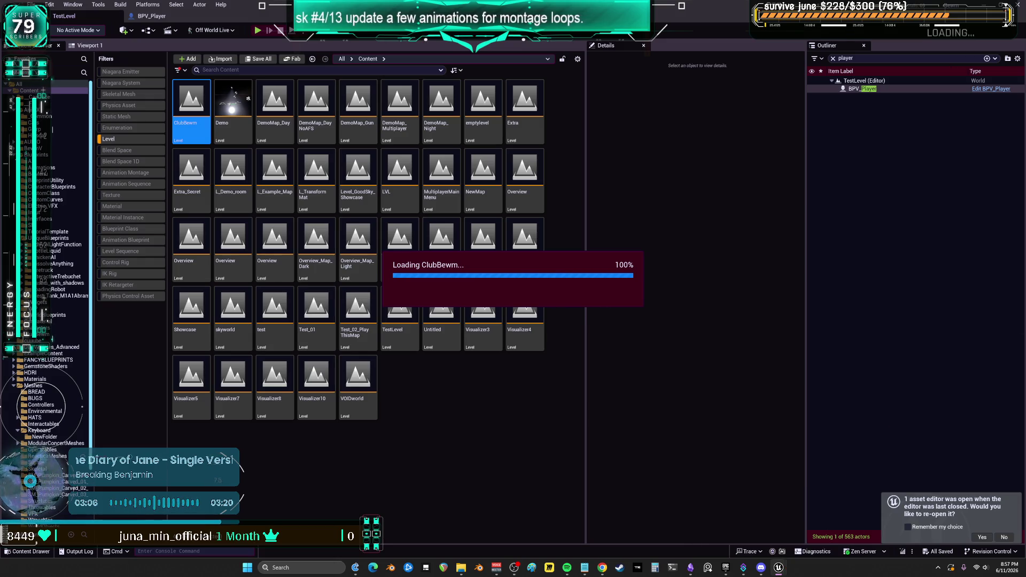